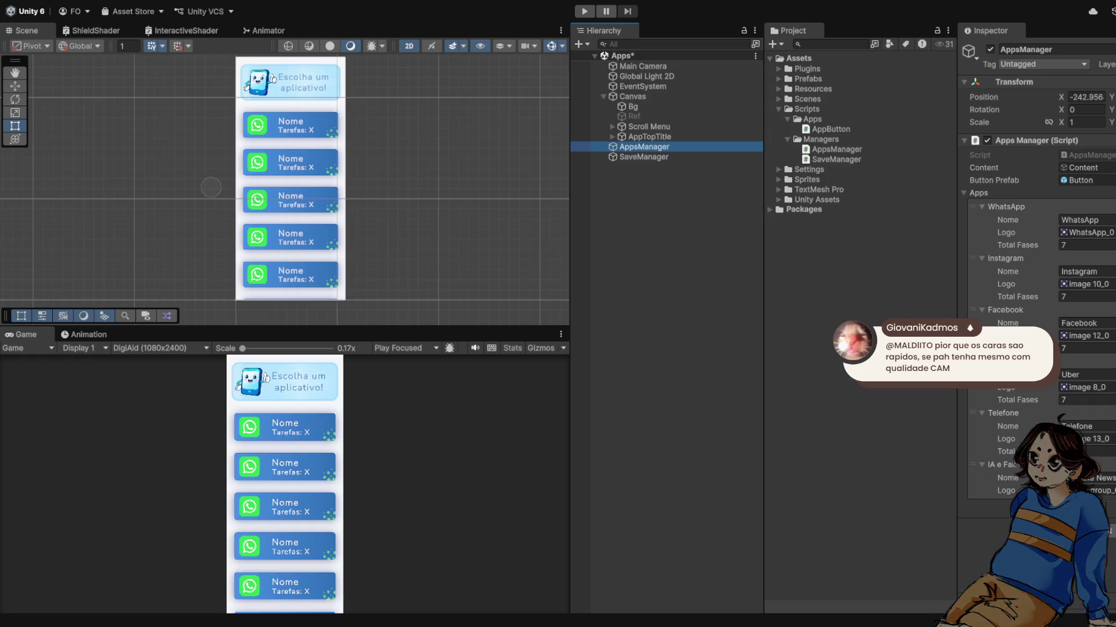
Step: Expand Scroll Menu > Content to list Button through Button (6), and select the first Button
scroll(212, 187, "down", 2)
scroll(217, 188, "up", 2)
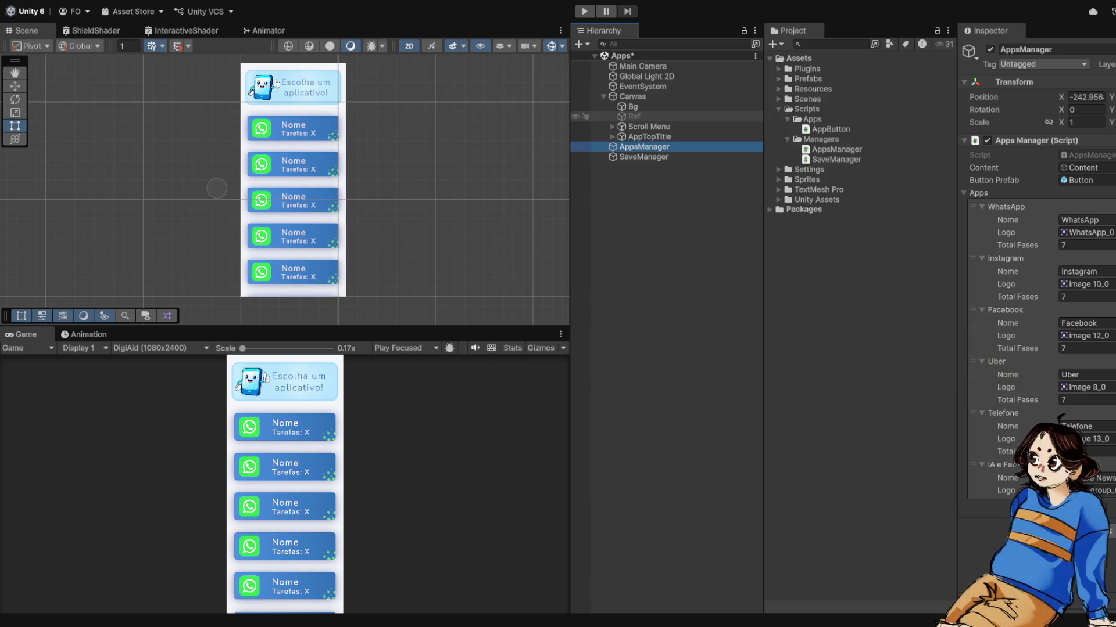
left_click(612, 127)
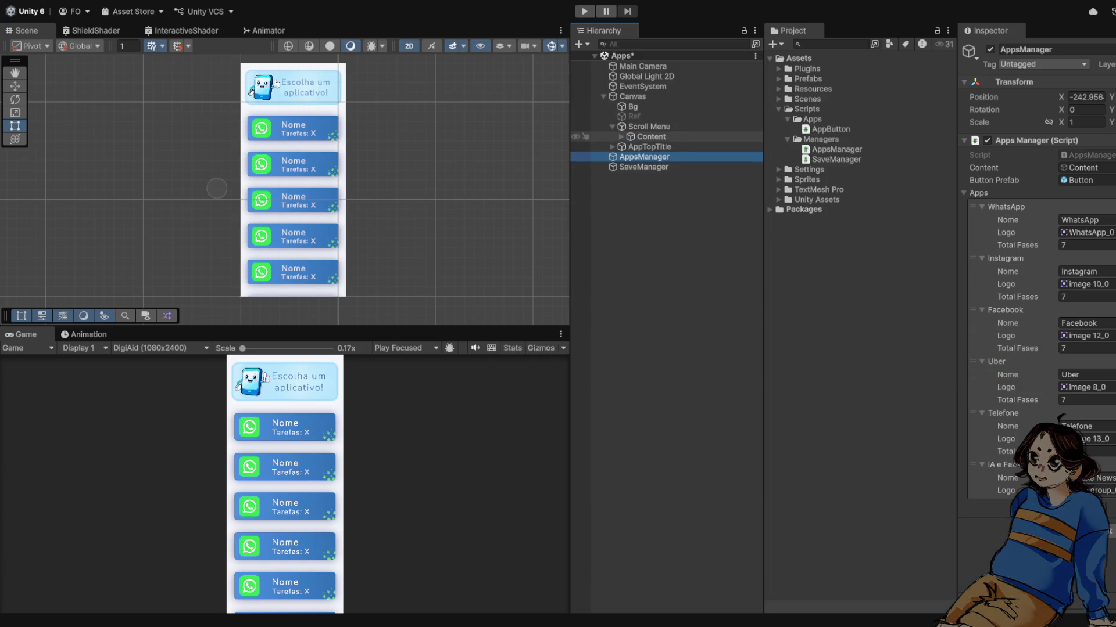
left_click(621, 137)
left_click(657, 146)
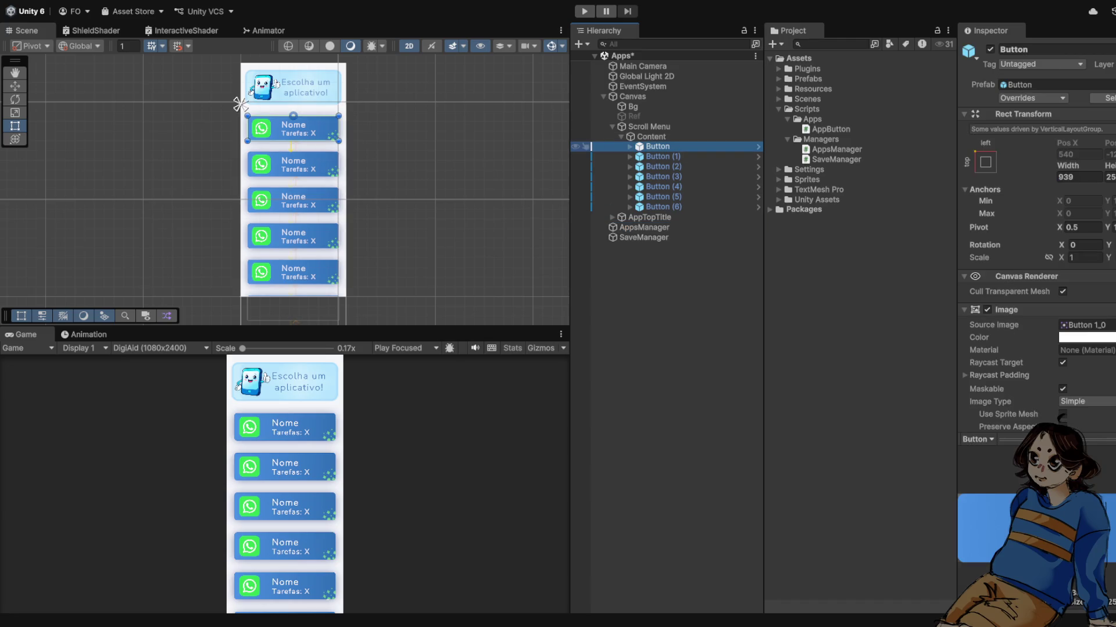
Step: Save the Apps scene and scroll down the first Button's Inspector
key("Right")
key("ctrl+s")
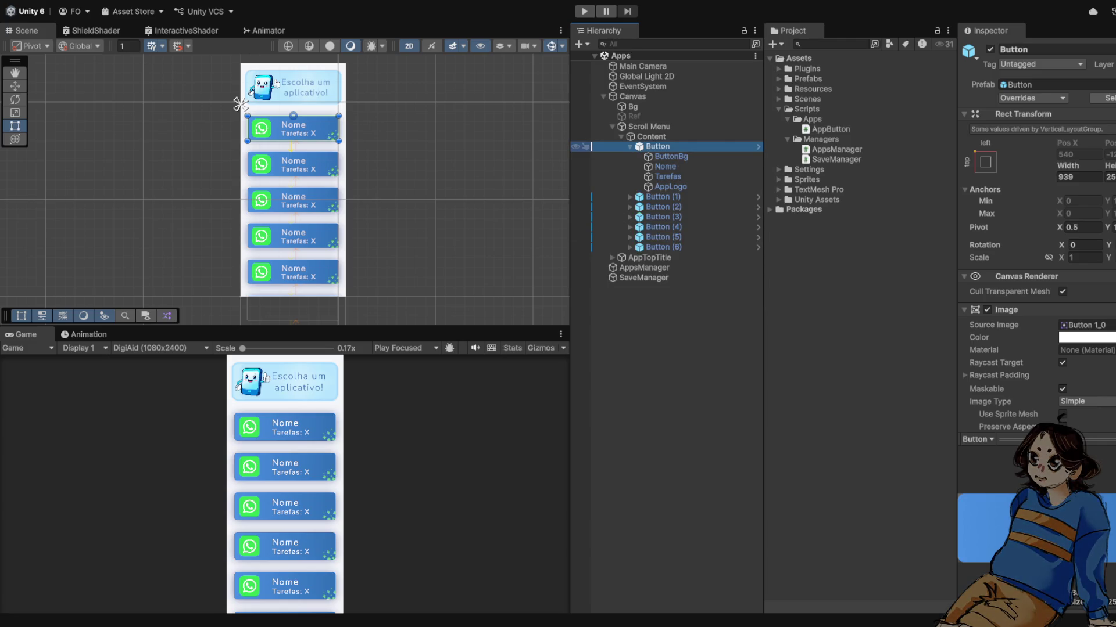
left_click(991, 30)
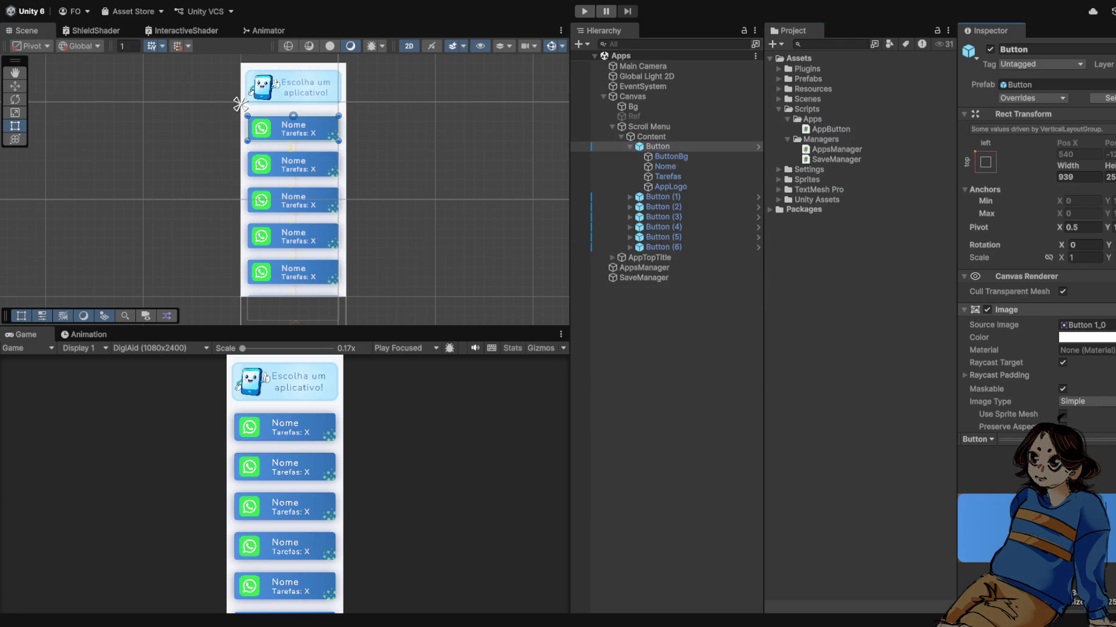
scroll(1061, 416, "down", 10)
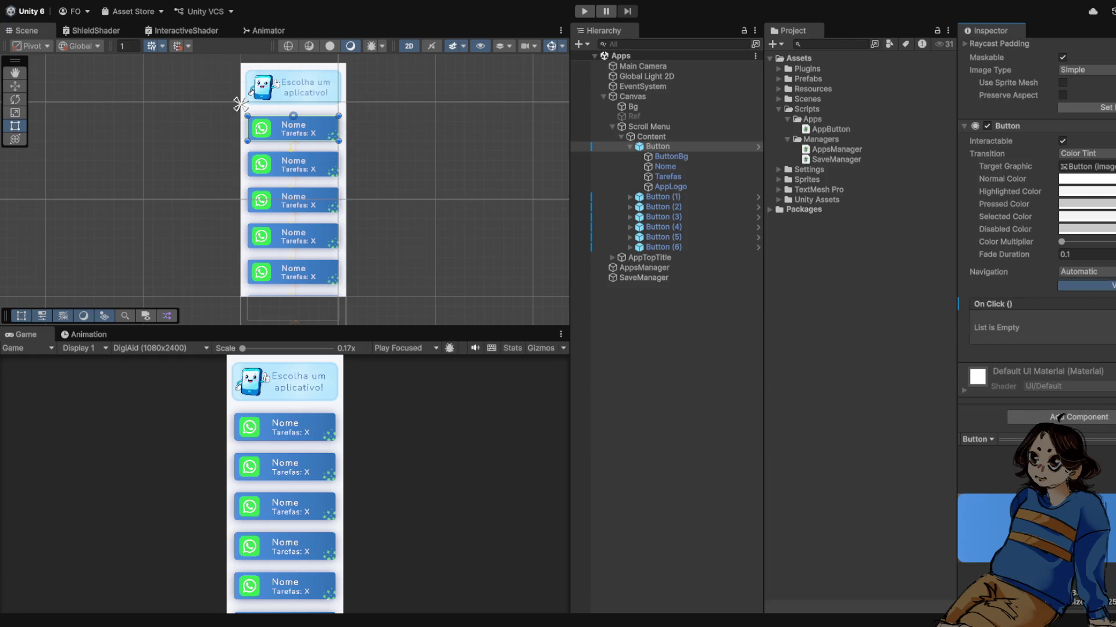
left_click(964, 390)
Step: Attach the AppButton script to the first Button and enter Play mode
left_click_drag(831, 129, 1034, 372)
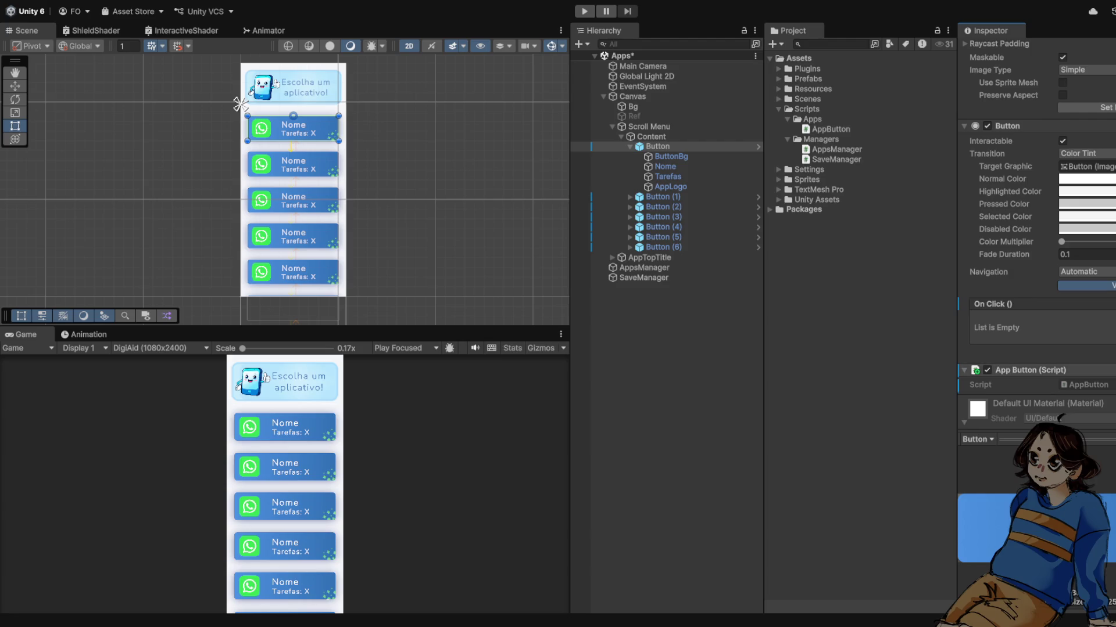
scroll(1023, 261, "up", 10)
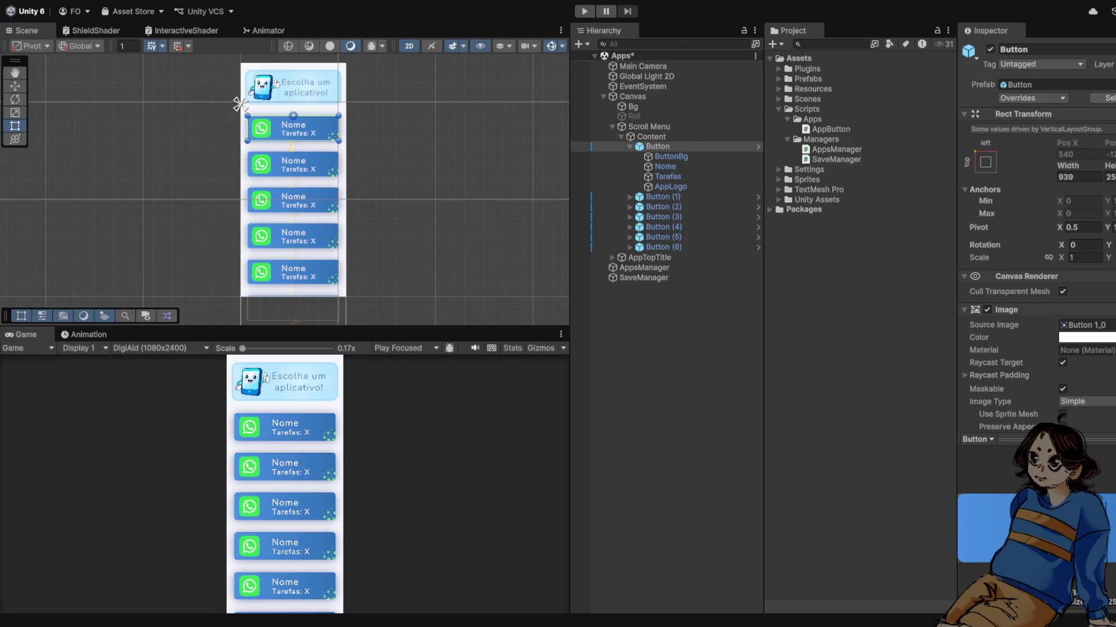
left_click(657, 146)
key("ctrl+p")
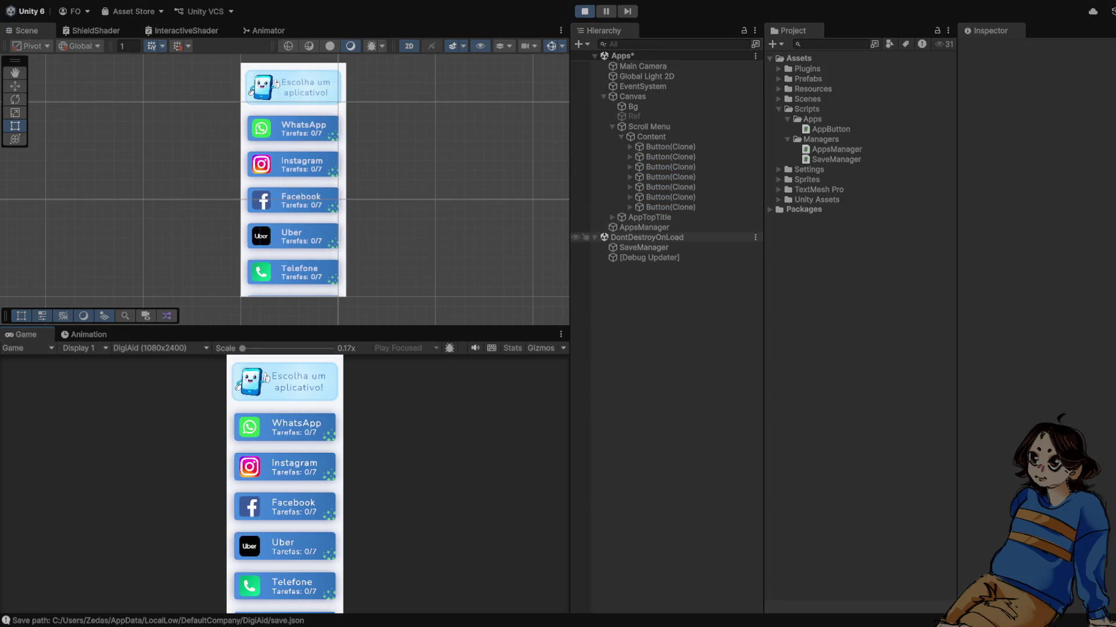
Step: Inspect SaveManager while tapping Facebook, WhatsApp, Uber, Telefone, IA e Fake News and Prova Final
left_click(644, 247)
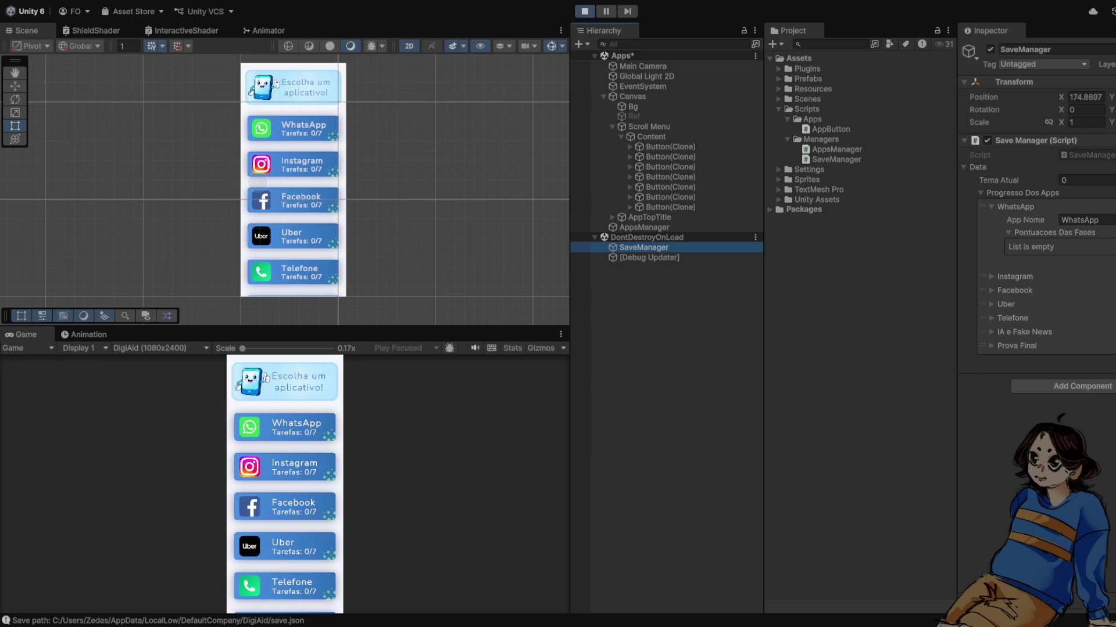
left_click(284, 507)
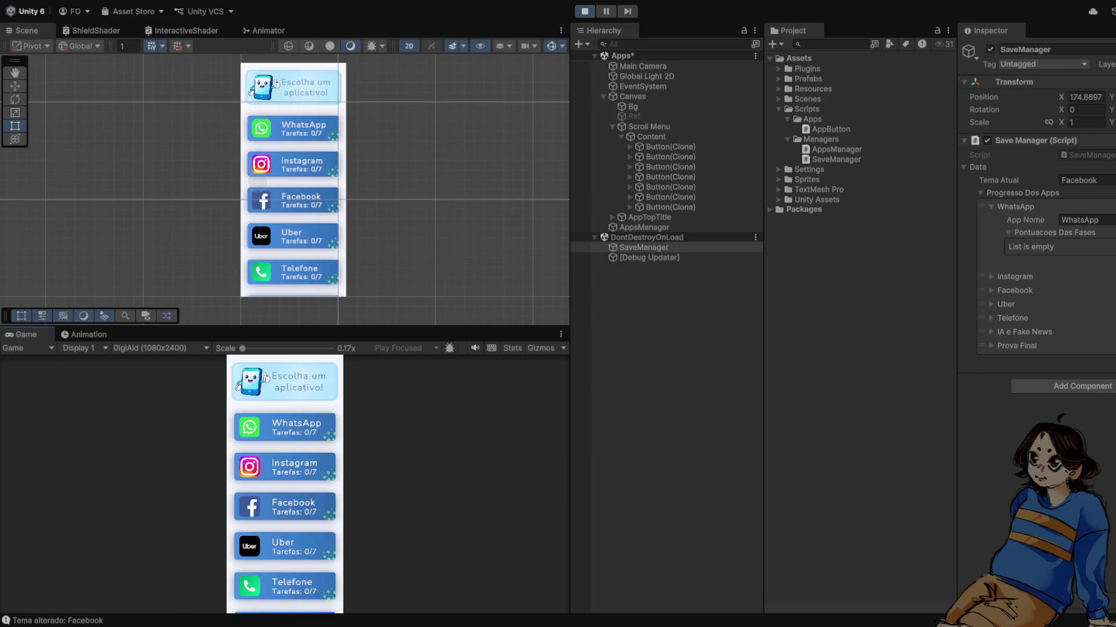
left_click(284, 427)
left_click(285, 467)
left_click(285, 427)
left_click(285, 507)
left_click(285, 546)
left_click(285, 585)
scroll(284, 505, "down", 2)
left_click(285, 546)
left_click(284, 586)
Step: Cycle Tema Atual again through Telefone, Prova Final, Instagram, WhatsApp and Uber
scroll(285, 506, "up", 2)
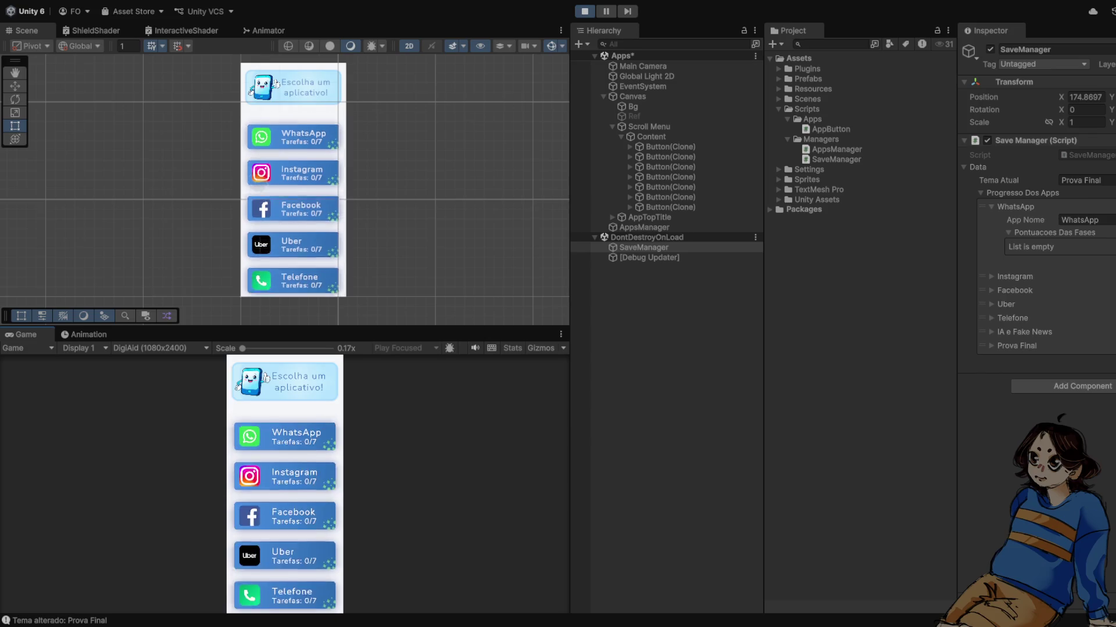
left_click(284, 427)
left_click(285, 506)
left_click(285, 546)
scroll(285, 505, "down", 2)
left_click(284, 506)
left_click(284, 586)
scroll(285, 505, "up", 2)
left_click(285, 467)
left_click(285, 427)
left_click(285, 467)
left_click(285, 546)
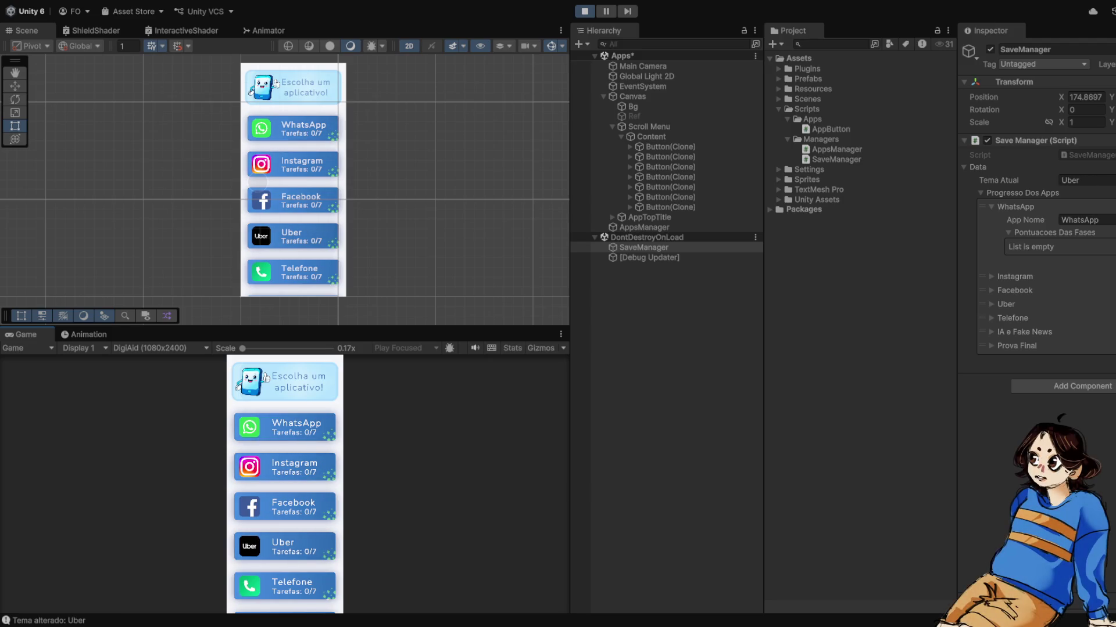
Step: Switch through Prova Final, Telefone, WhatsApp and Instagram, collapse the WhatsApp entry, then stop playing
scroll(285, 505, "down", 2)
left_click(284, 586)
left_click(285, 507)
scroll(285, 505, "up", 2)
left_click(285, 427)
left_click(285, 466)
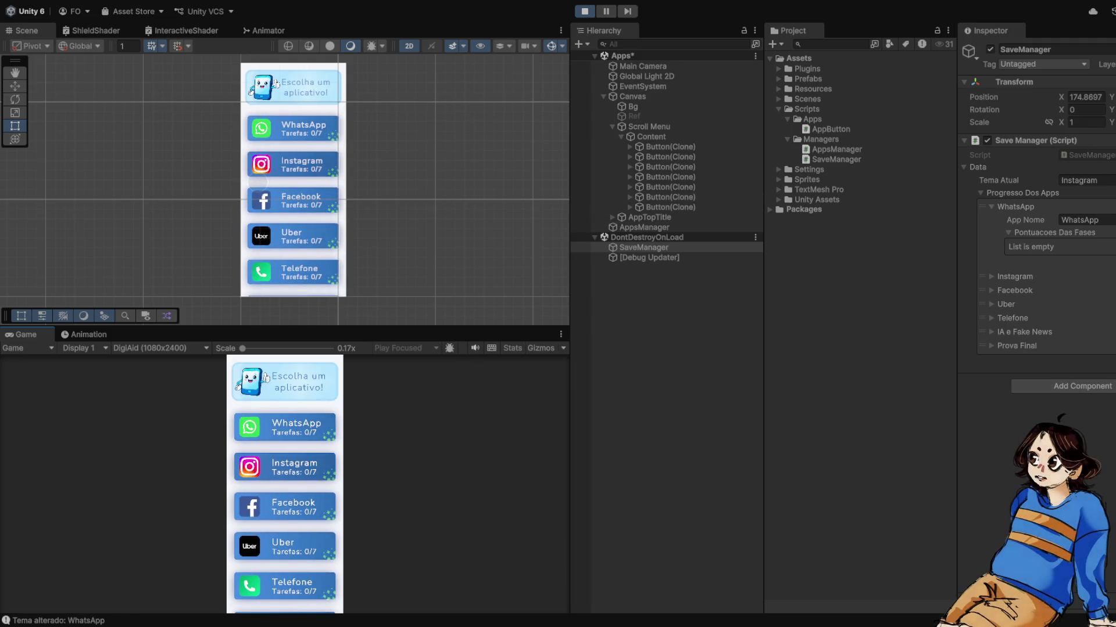
left_click(991, 207)
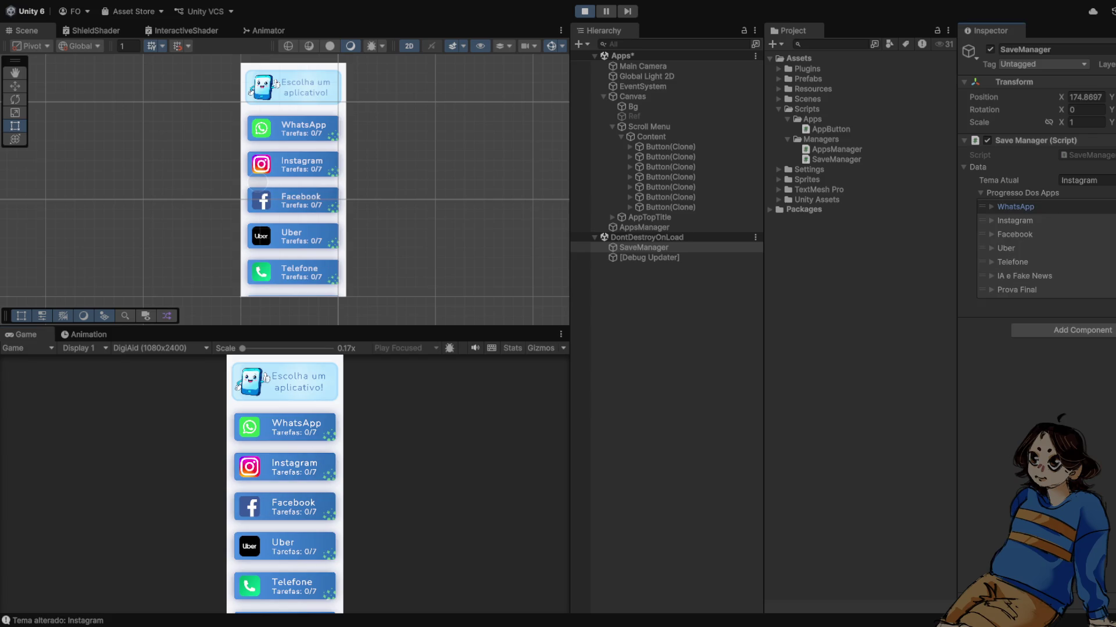
key("ctrl+p")
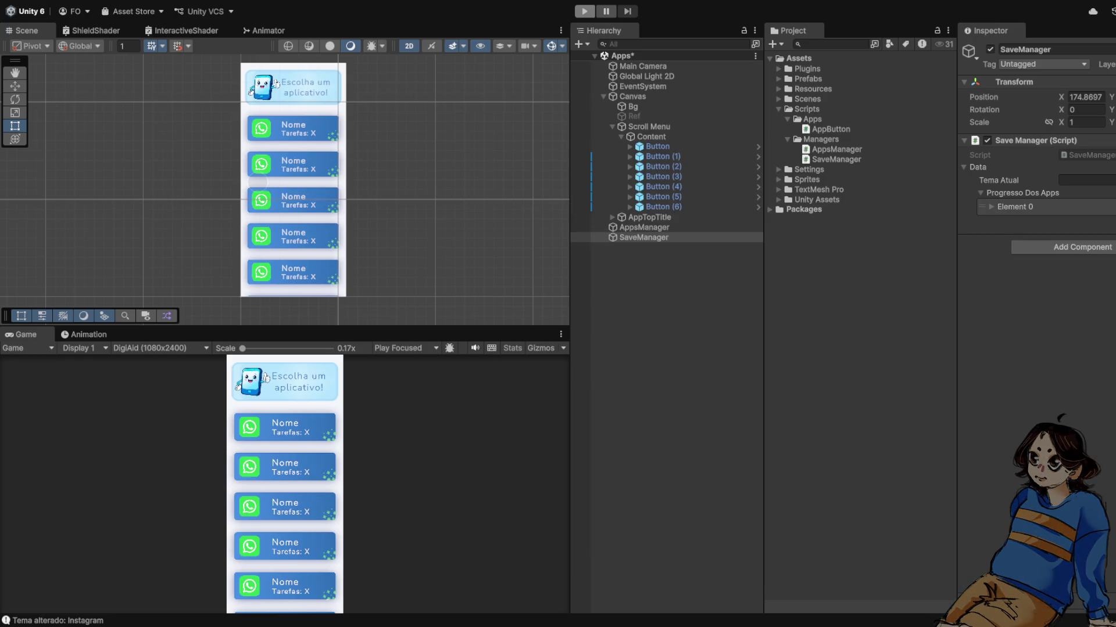
Step: Collapse the Apps and Scripts folders, expand Scenes and open the Fases scene
left_click(788, 119)
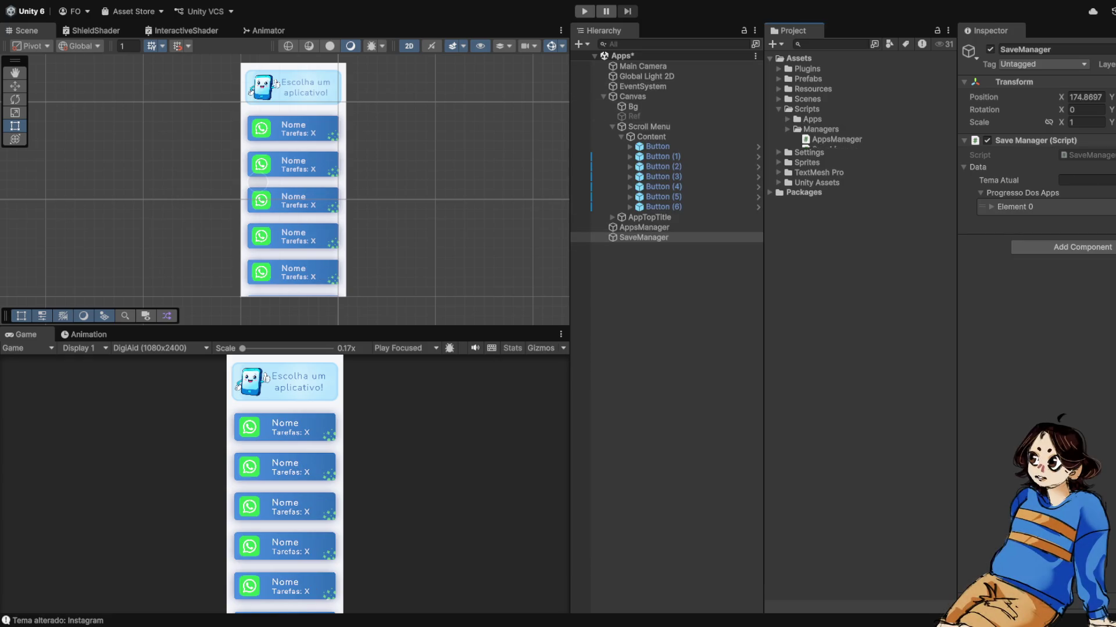
left_click(806, 109)
left_click(779, 108)
left_click(778, 99)
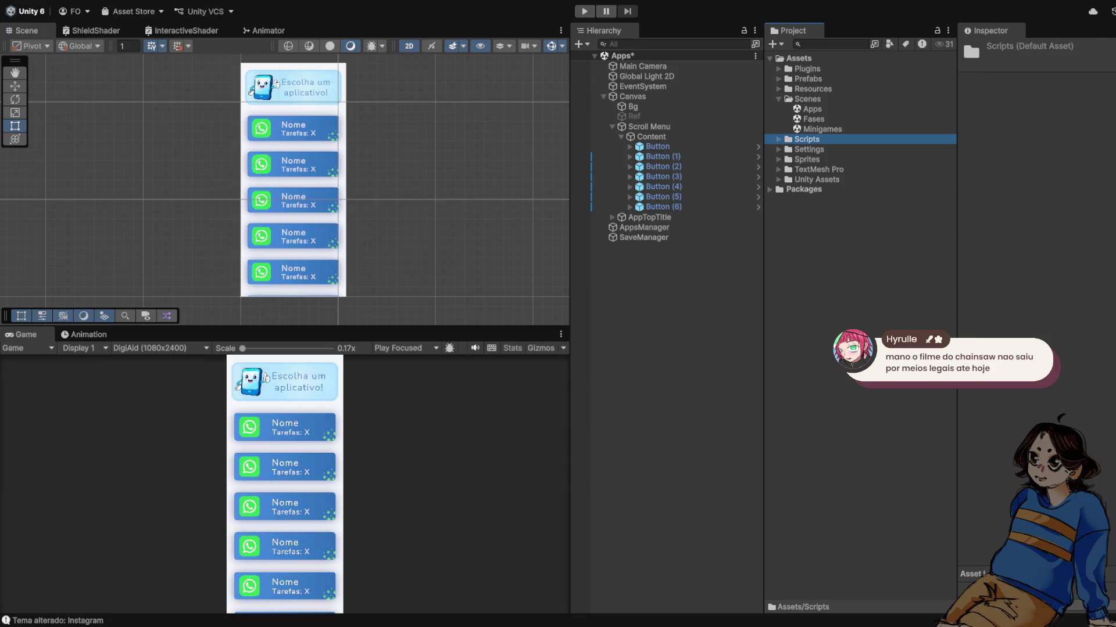
left_click(813, 118)
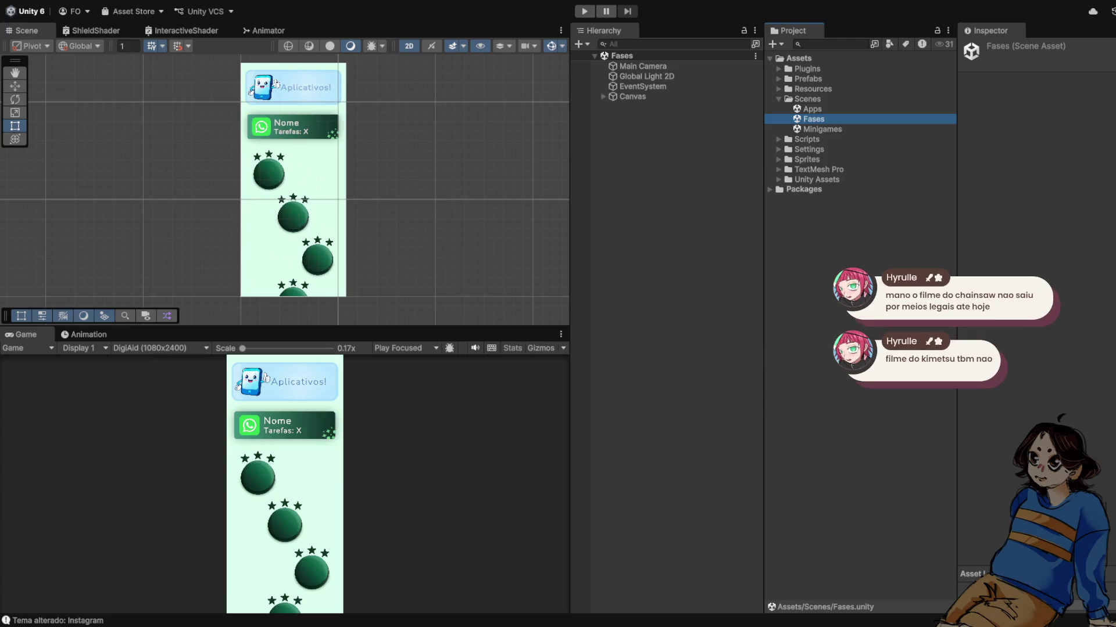
scroll(275, 238, "down", 1)
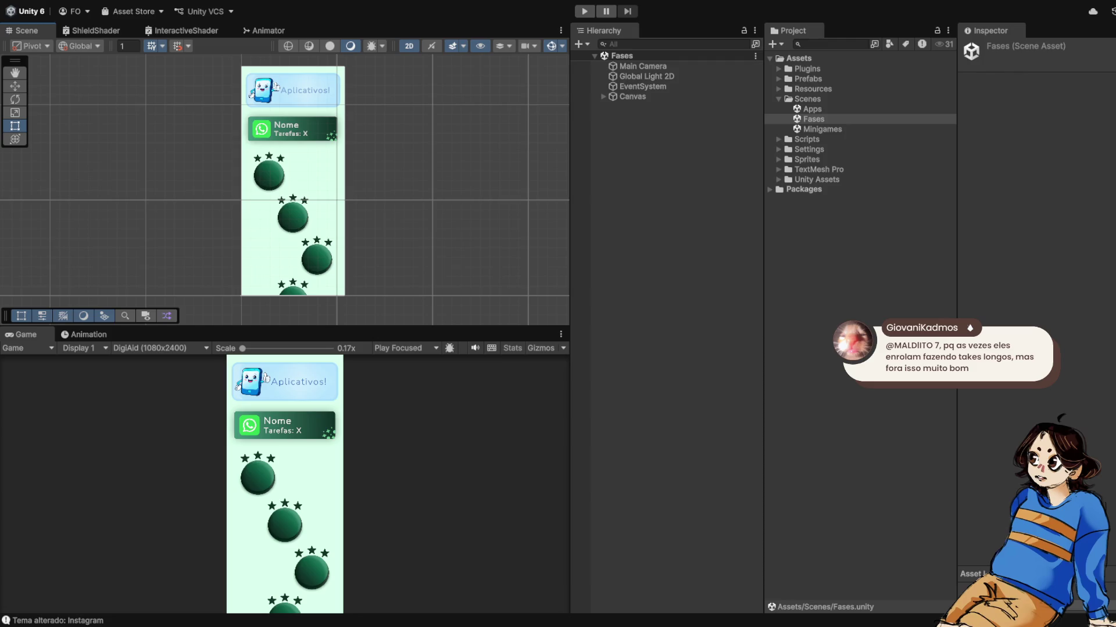
scroll(223, 72, "up", 1)
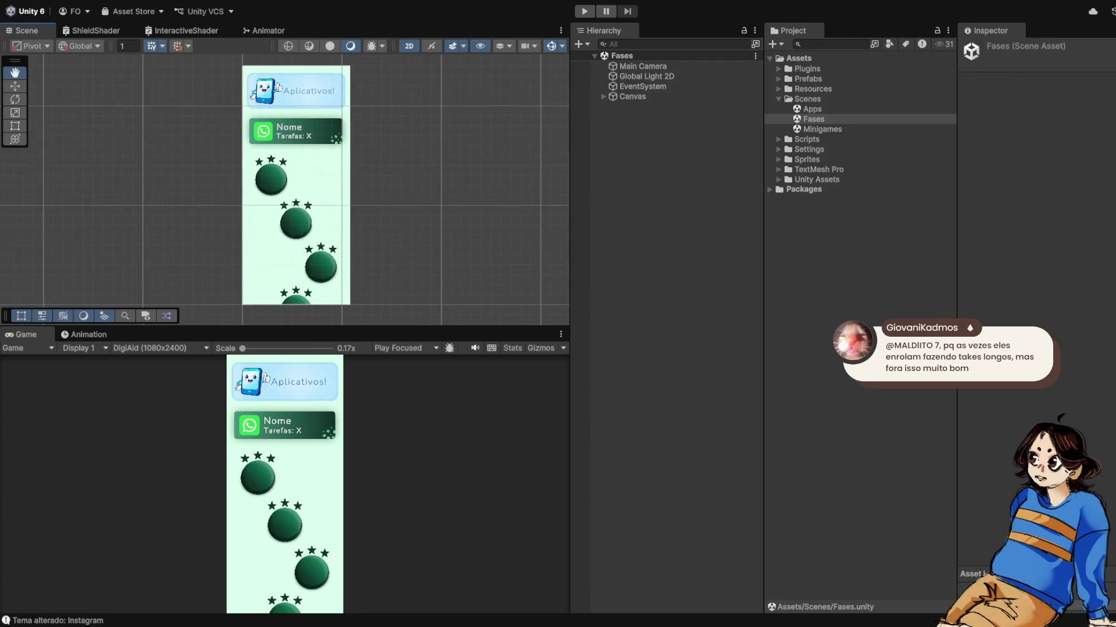
Step: Briefly open the Apps scene, then reload the Fases scene
left_click(813, 118)
double_click(812, 109)
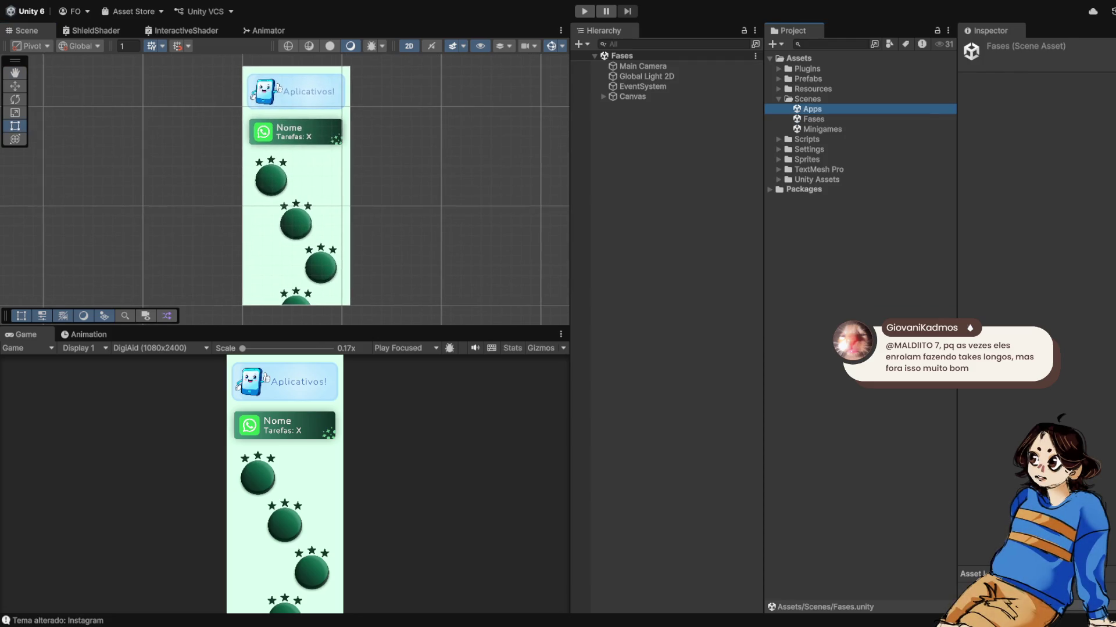
double_click(814, 119)
scroll(285, 191, "up", 3)
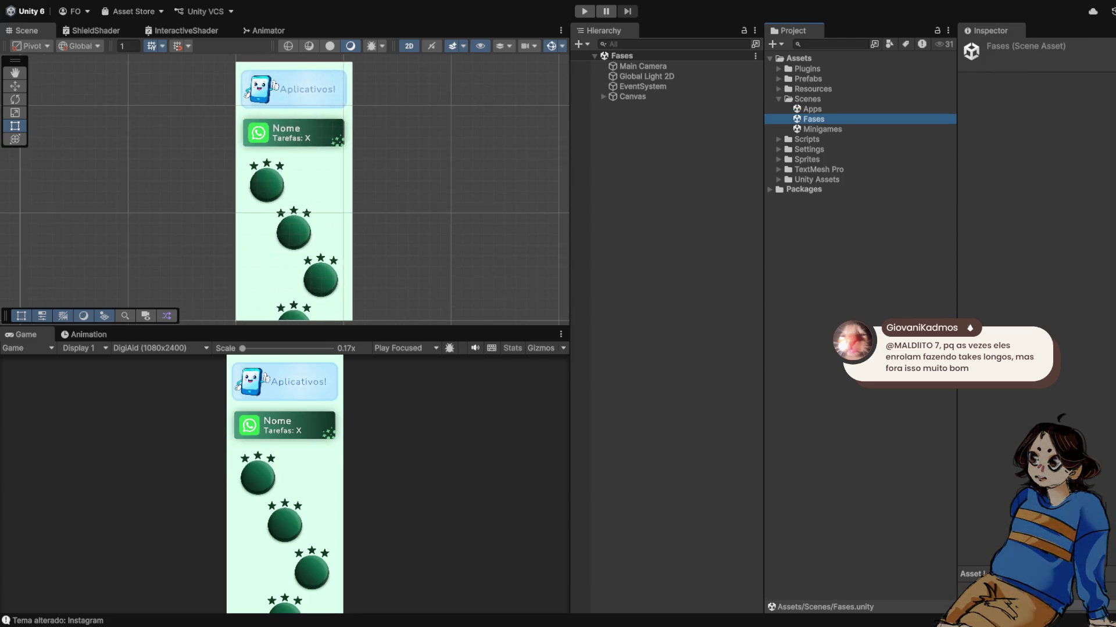
Step: Expand the Canvas, inspect the AppTitle card and select its Nome text
left_click(603, 97)
left_click(603, 96)
left_click(603, 97)
left_click(603, 97)
left_click(603, 97)
left_click(603, 96)
left_click(604, 96)
left_click(643, 117)
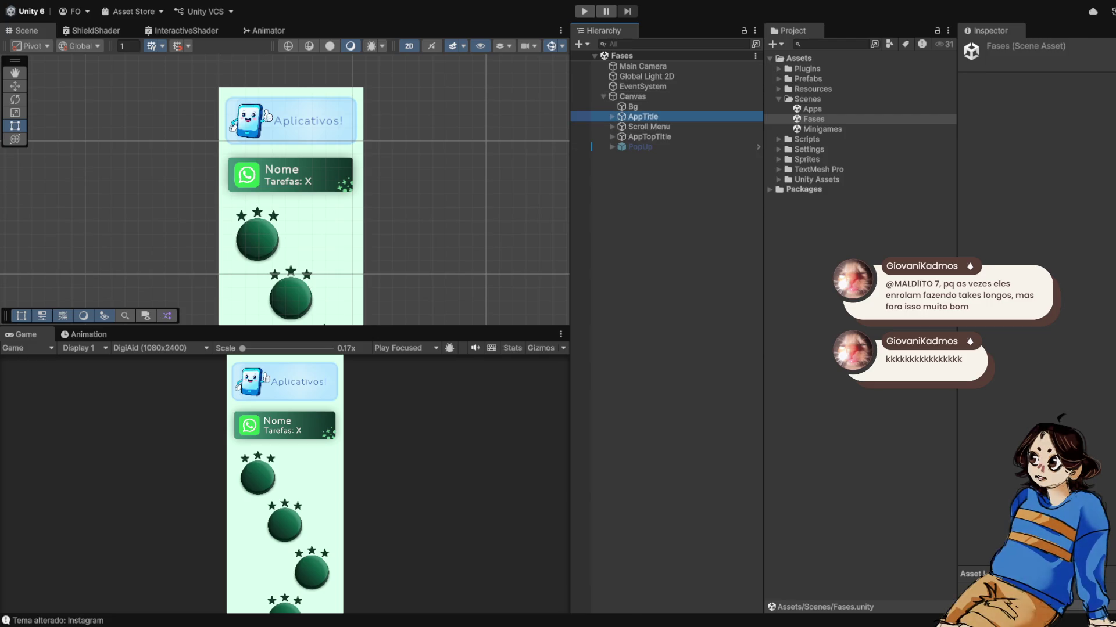
left_click(612, 117)
left_click(612, 117)
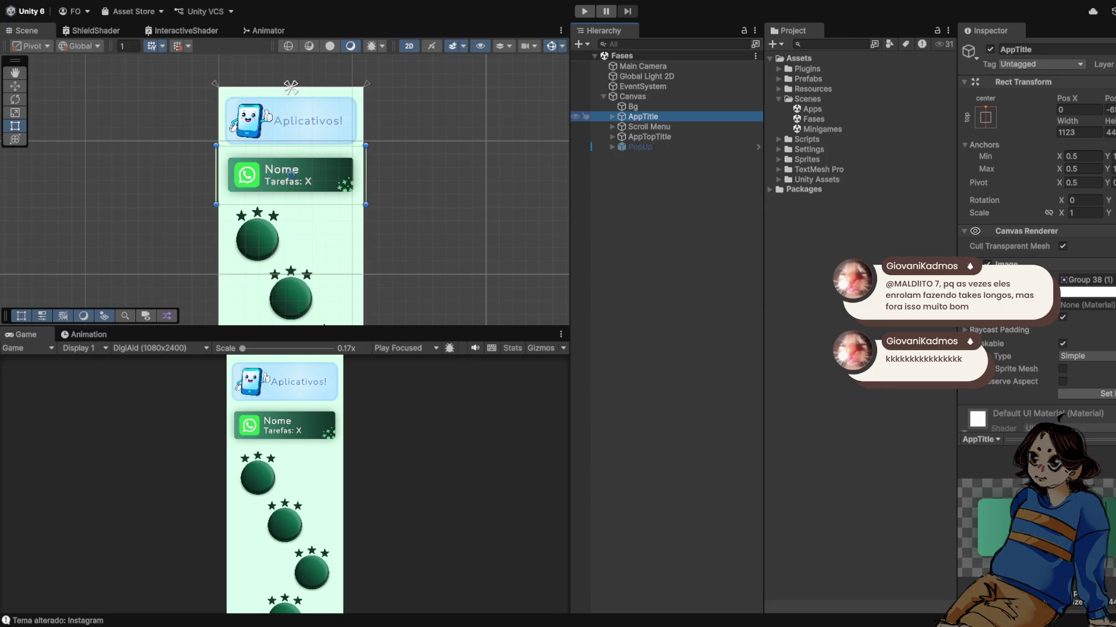
left_click(291, 175)
left_click(291, 174)
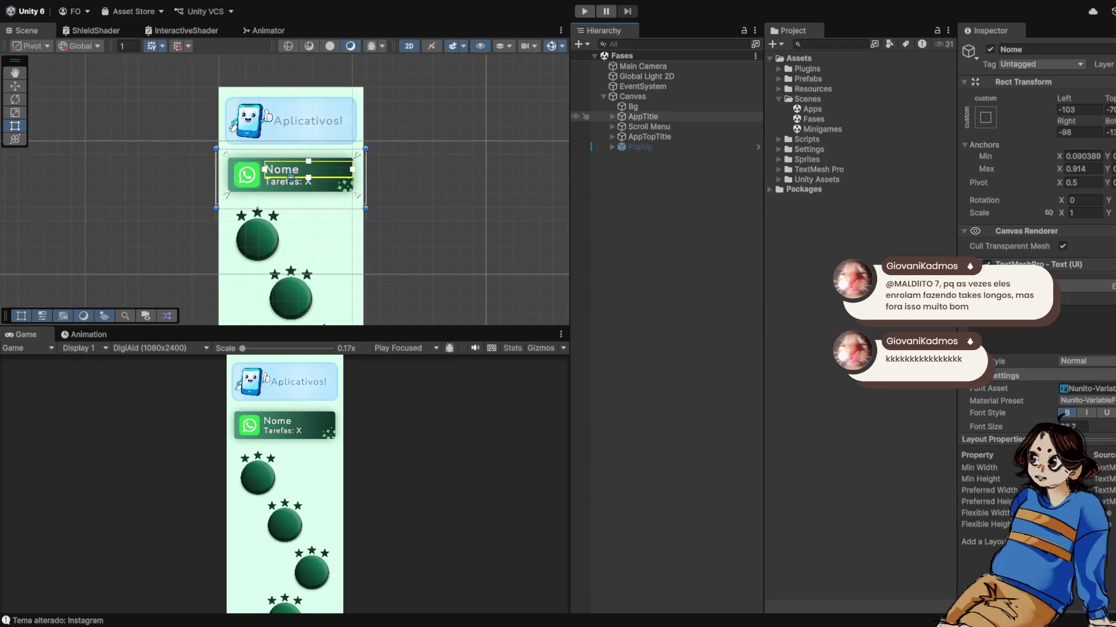
Step: Look over the Inspector, then enter Play mode on the Fases scene
scroll(325, 212, "down", 3)
scroll(325, 212, "up", 4)
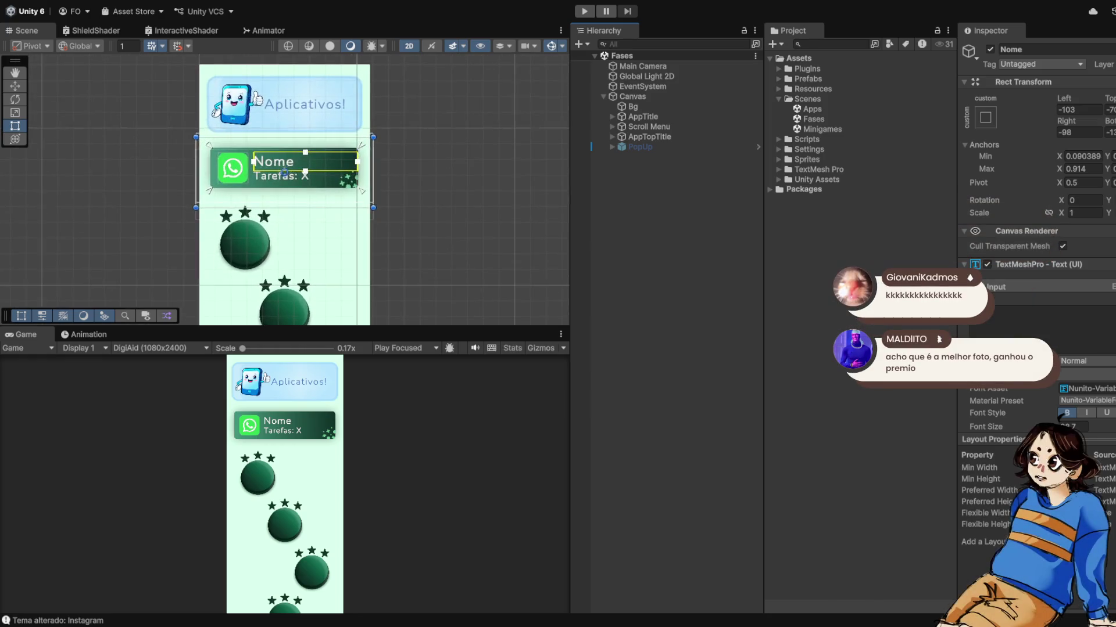
scroll(285, 172, "down", 3)
scroll(317, 184, "up", 3)
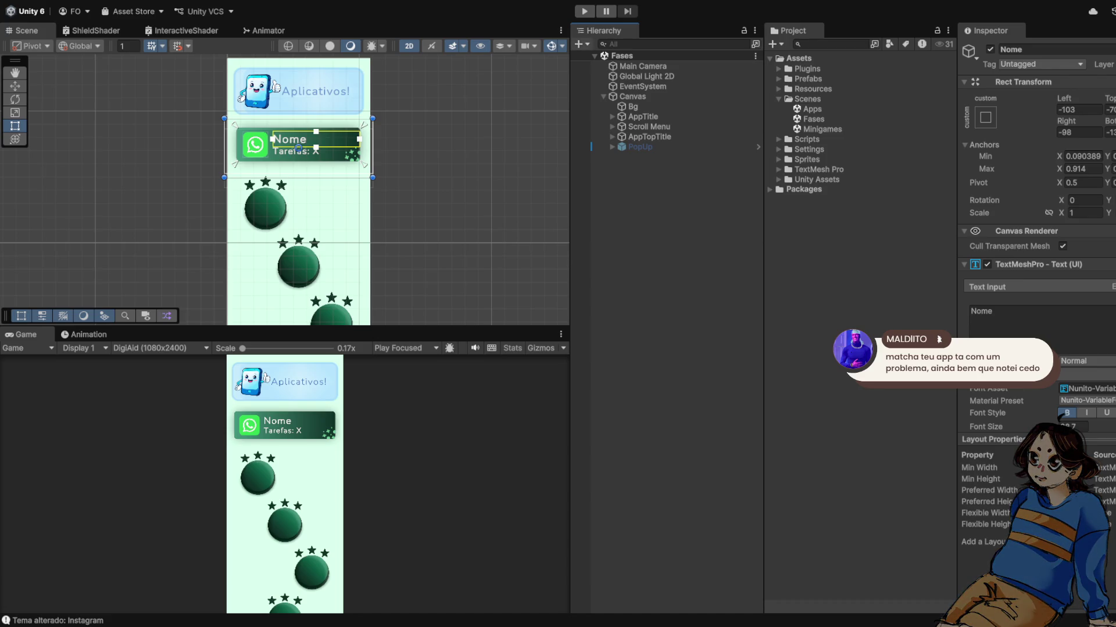
key("ctrl+p")
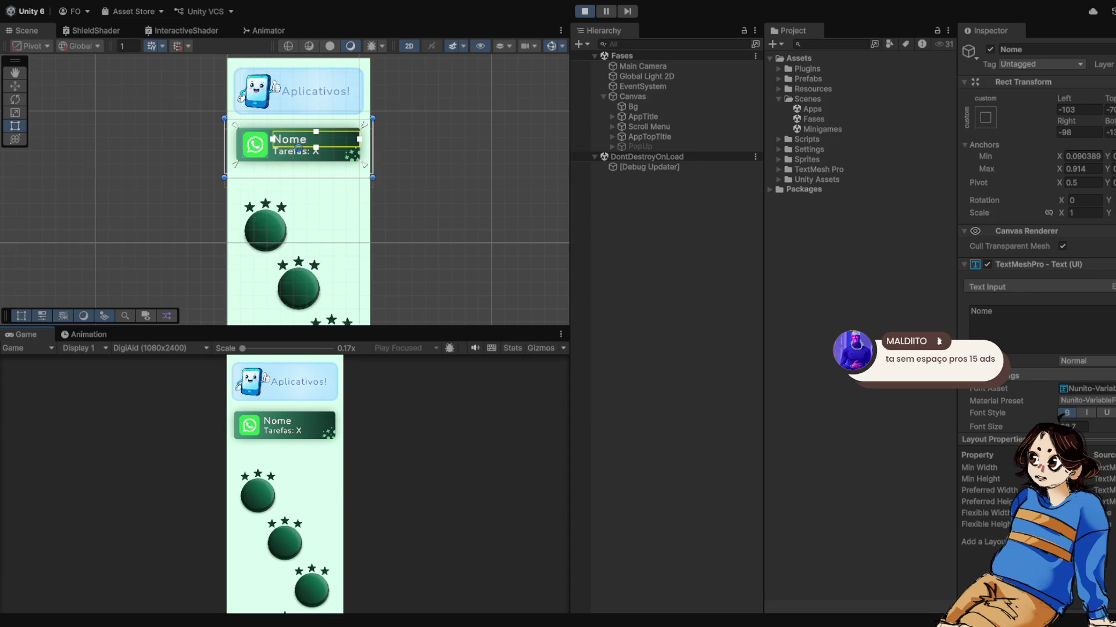
Step: Maximize the running Fases game view, then exit Play mode
key("shift+space")
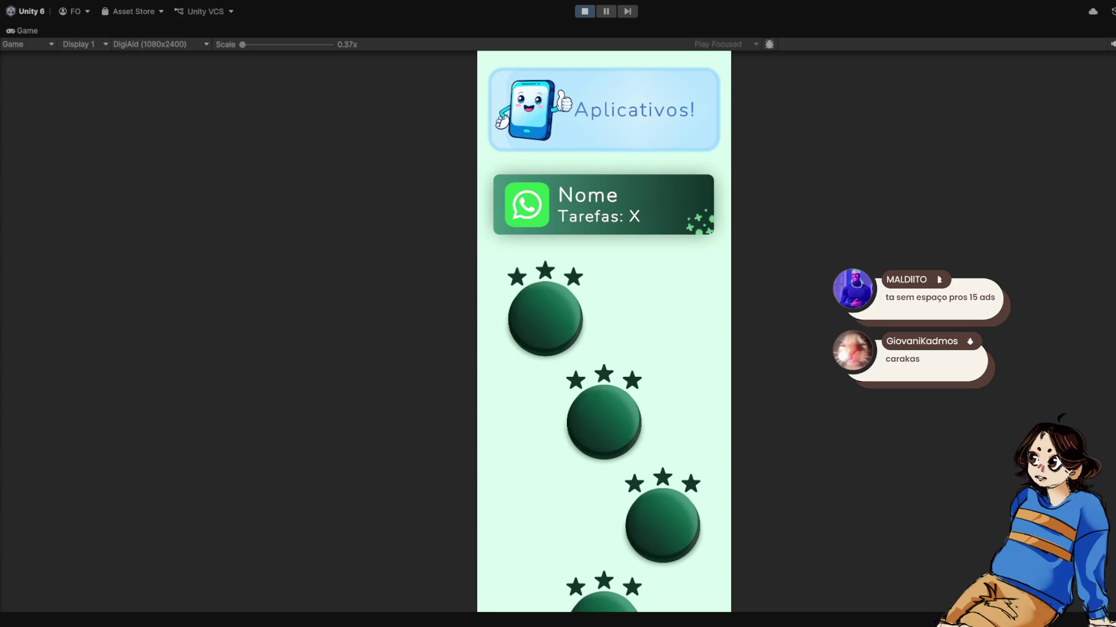
key("ctrl+p")
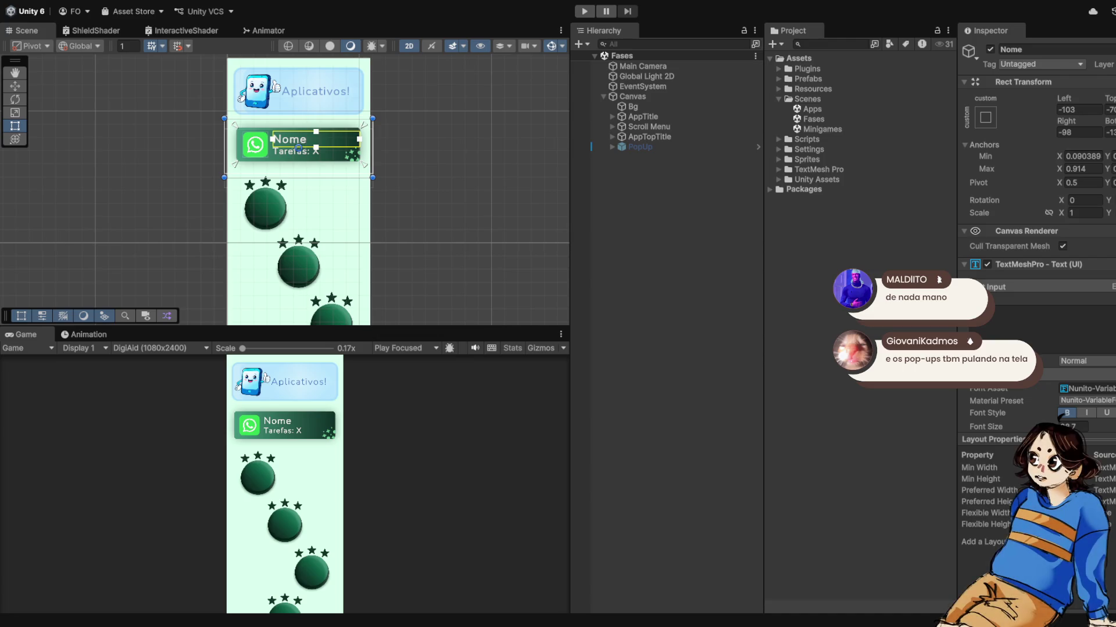
scroll(372, 213, "down", 3)
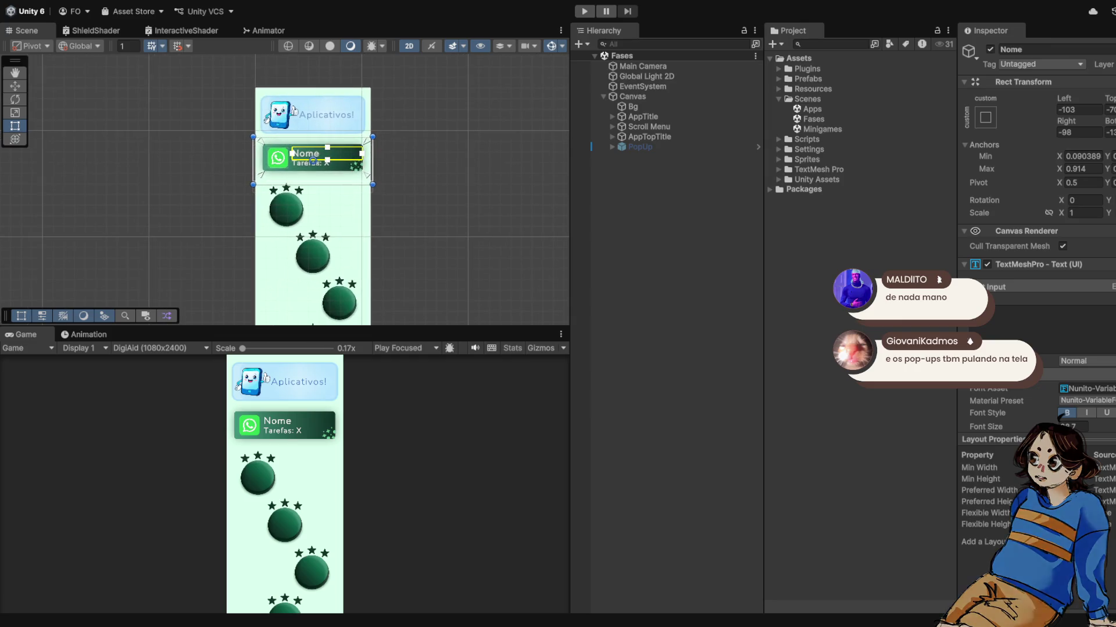
double_click(811, 108)
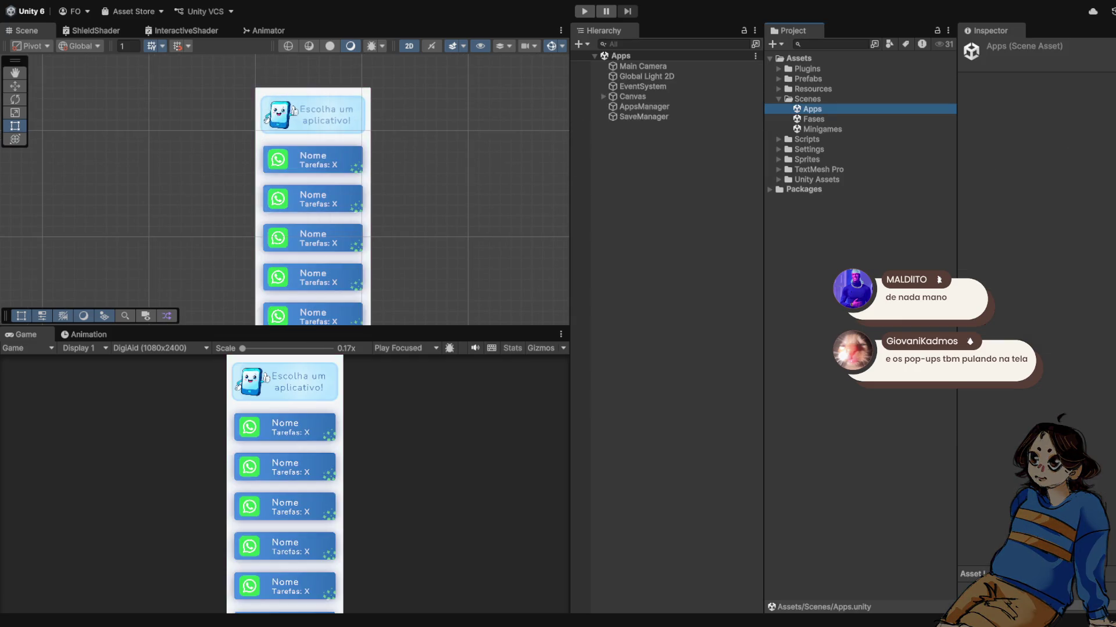
double_click(813, 118)
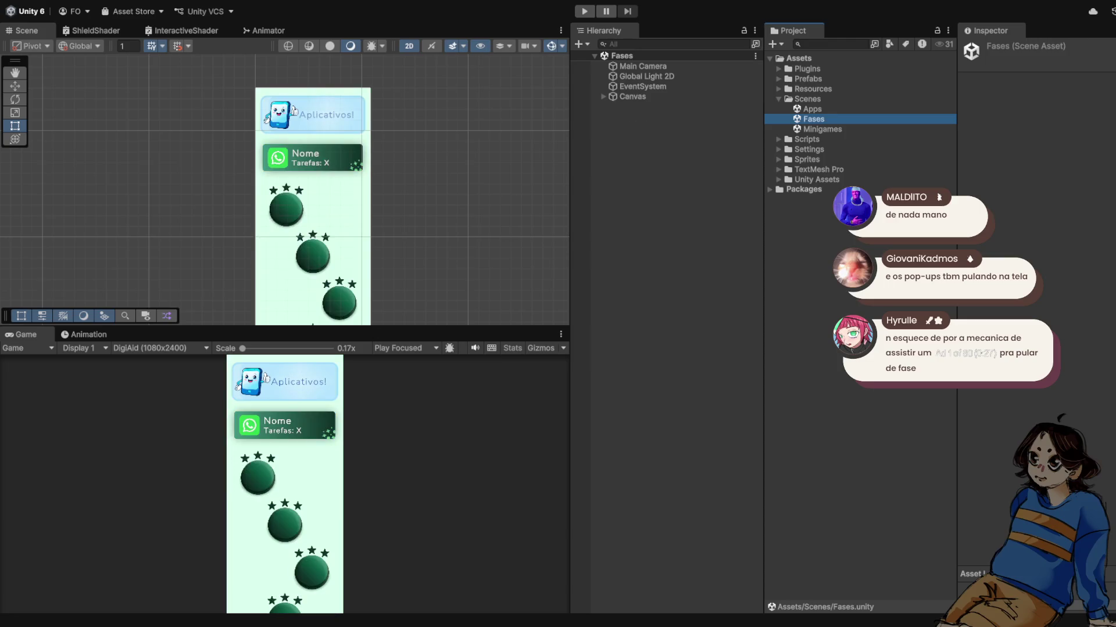
scroll(310, 154, "up", 3)
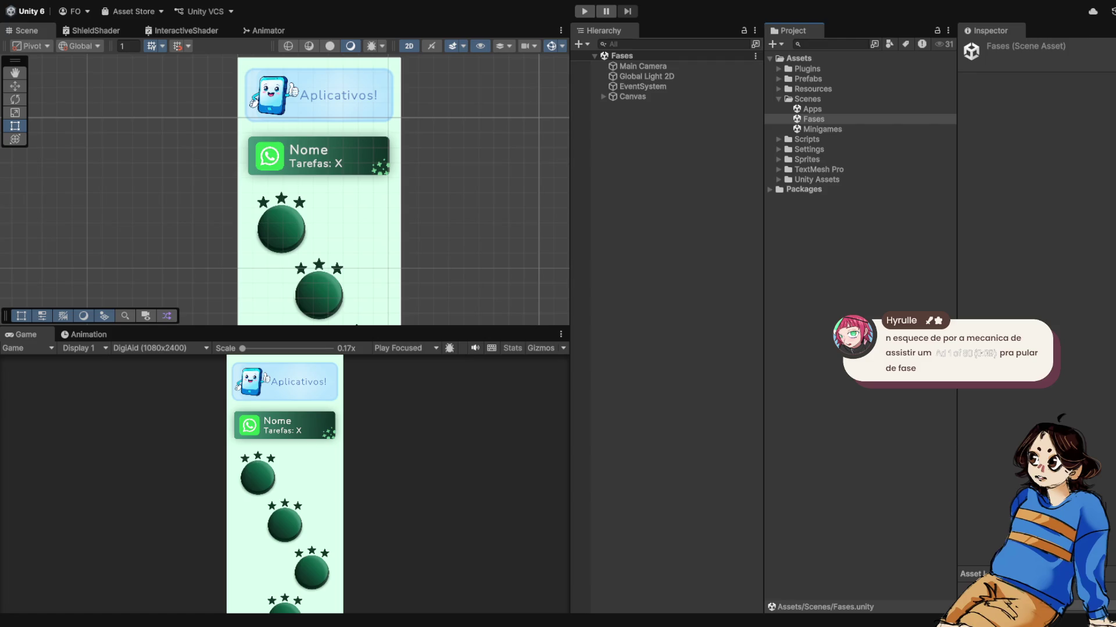
Step: Run a play test of the Fases scene and then stop it
scroll(383, 181, "down", 1)
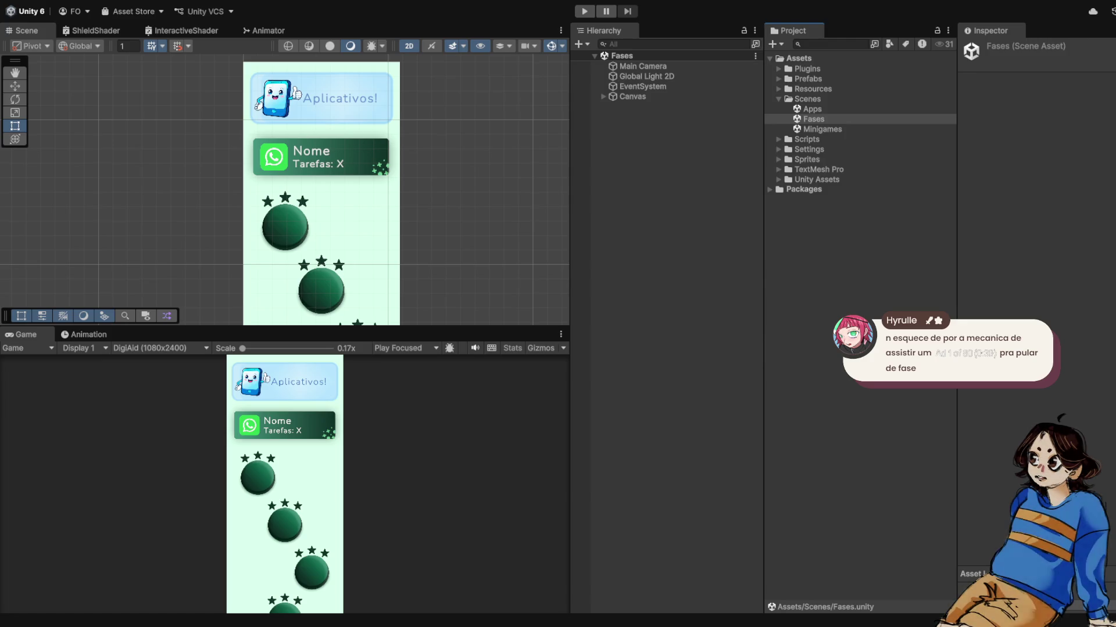
scroll(320, 192, "down", 3)
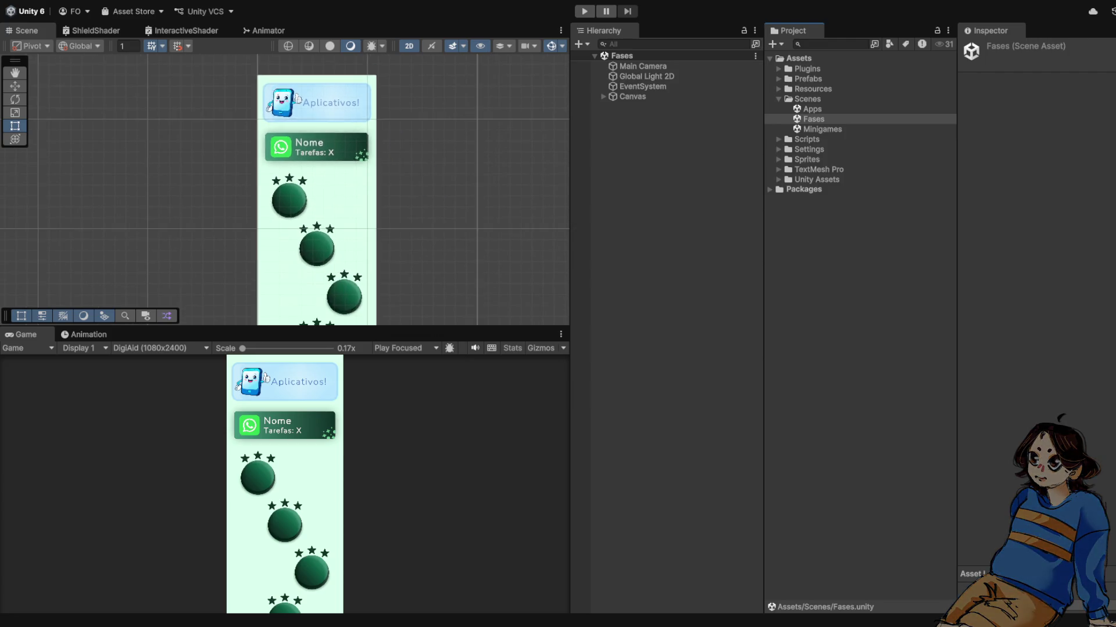
scroll(320, 192, "up", 1)
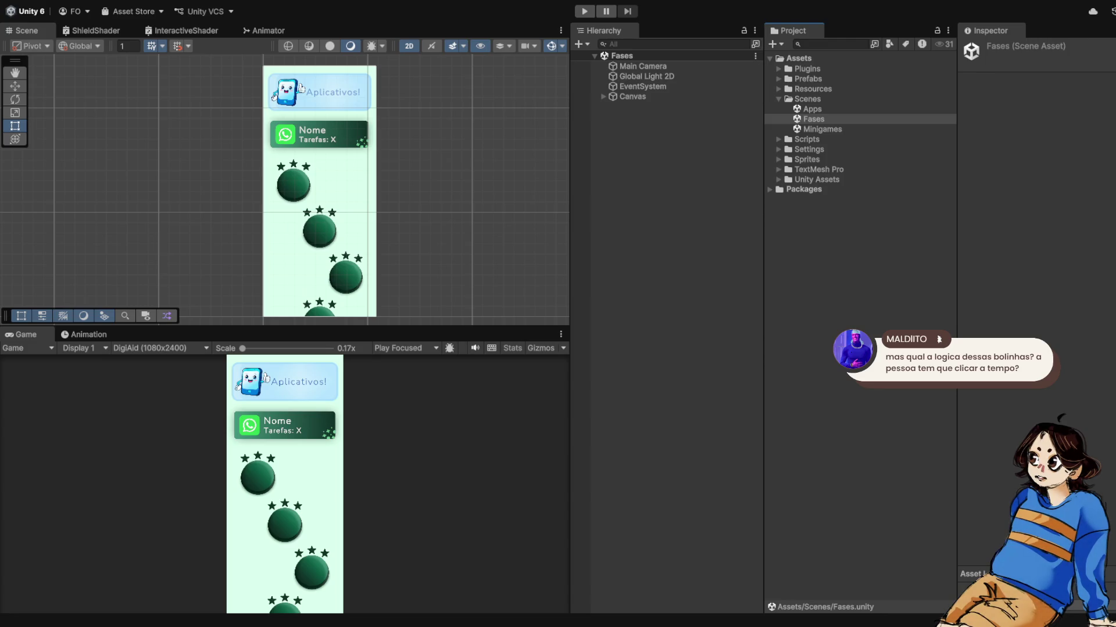
key("ctrl+p")
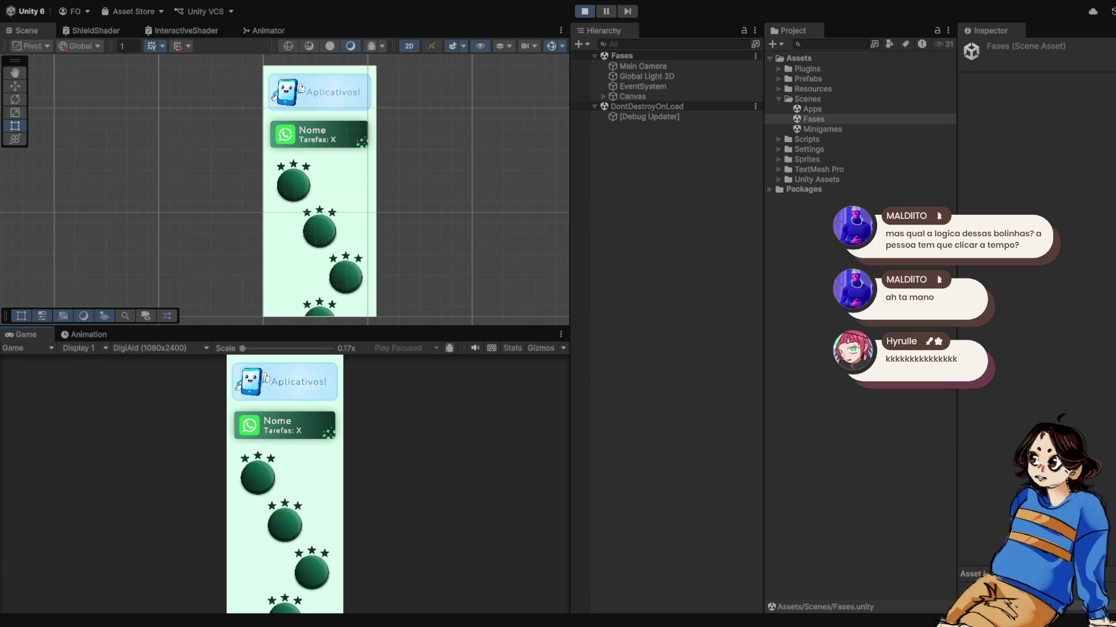
key("ctrl+p")
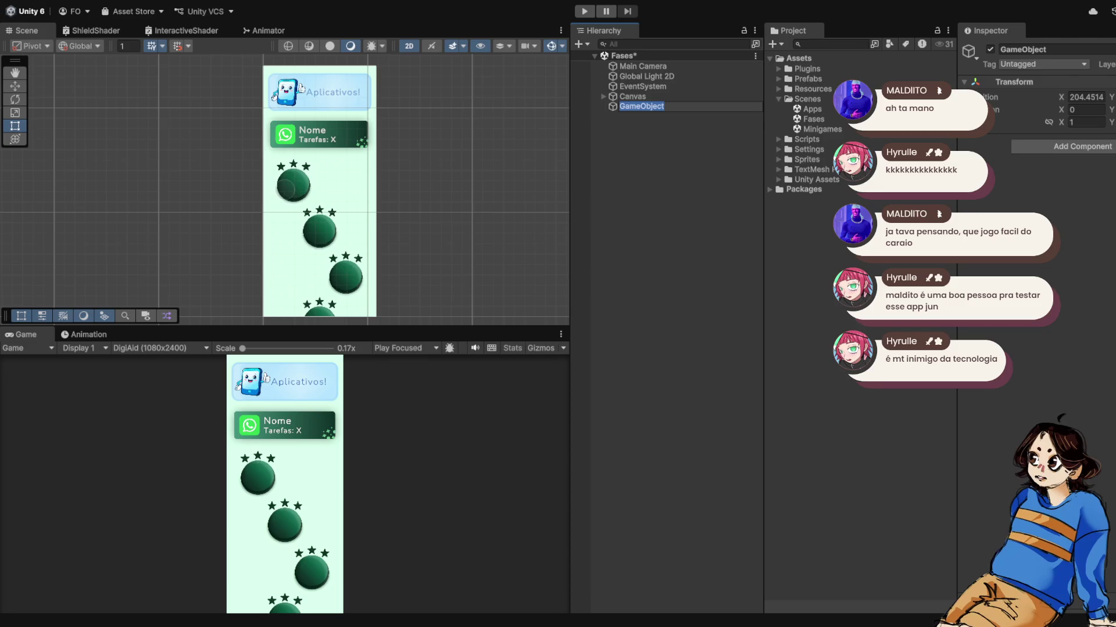
Step: Name the new object FasesManager and expand Scripts > Managers
type("FasesManager")
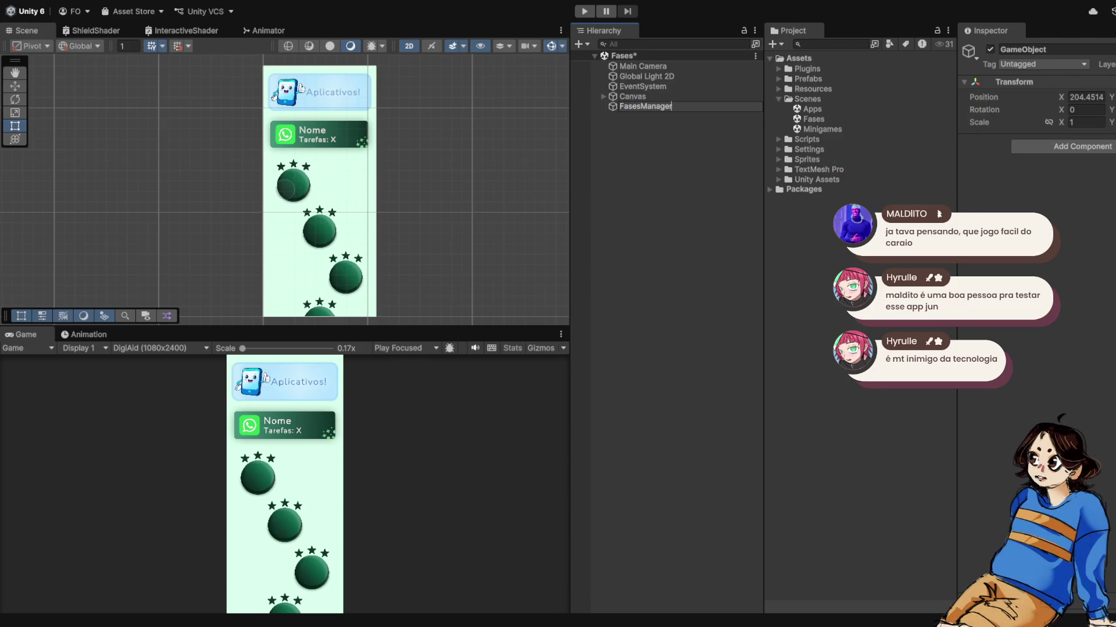
key("Return")
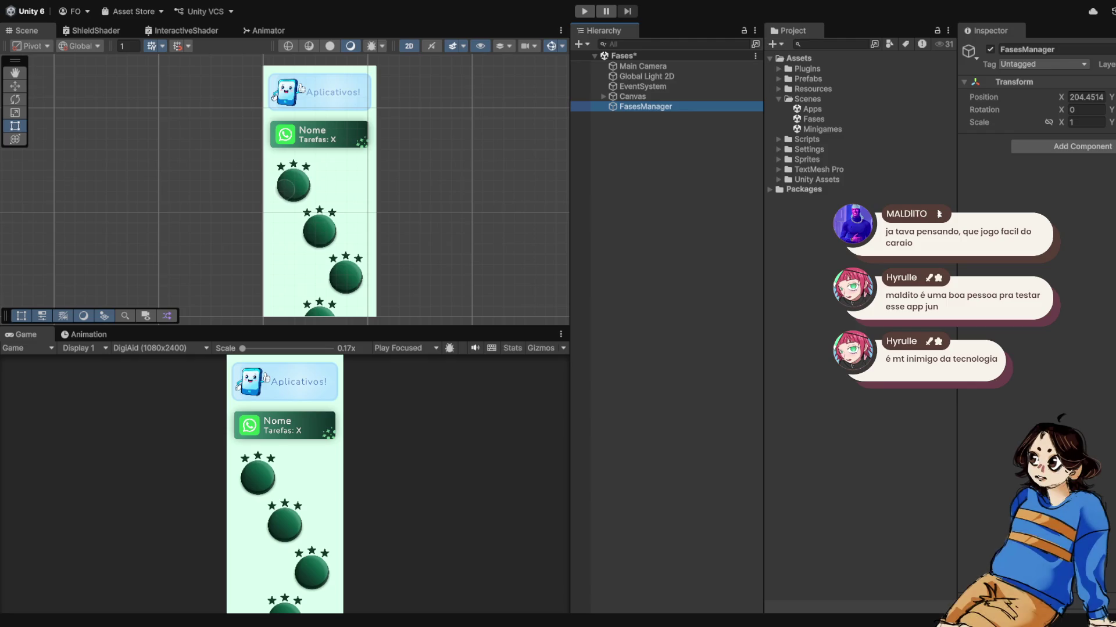
left_click(779, 140)
left_click(788, 159)
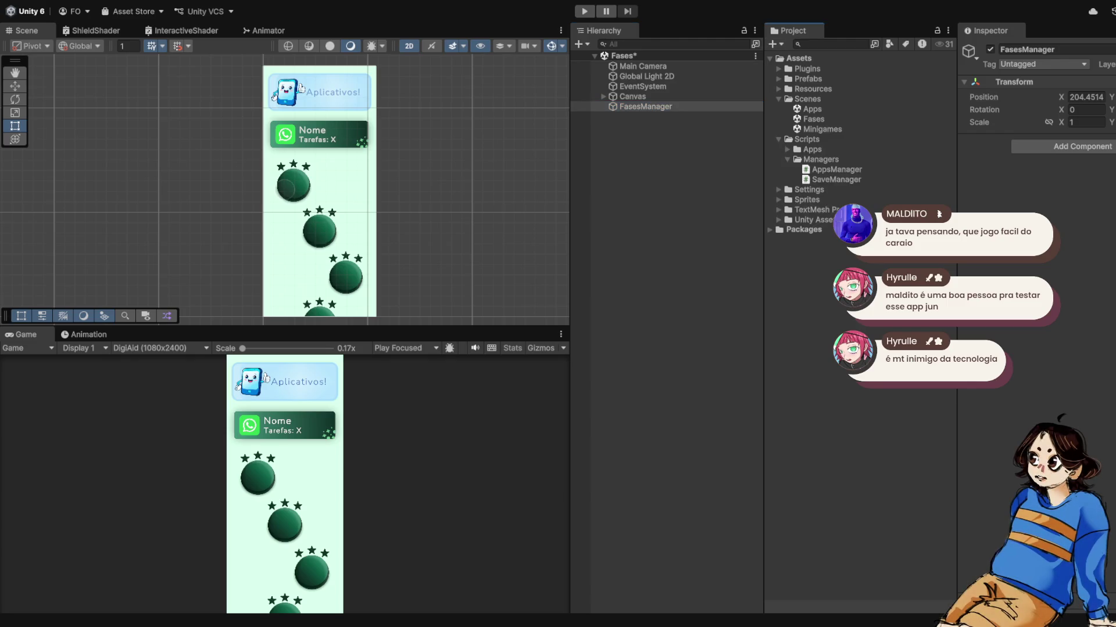
Step: Create a script named FasesManager in the Managers folder
left_click(820, 160)
type("FasesManager")
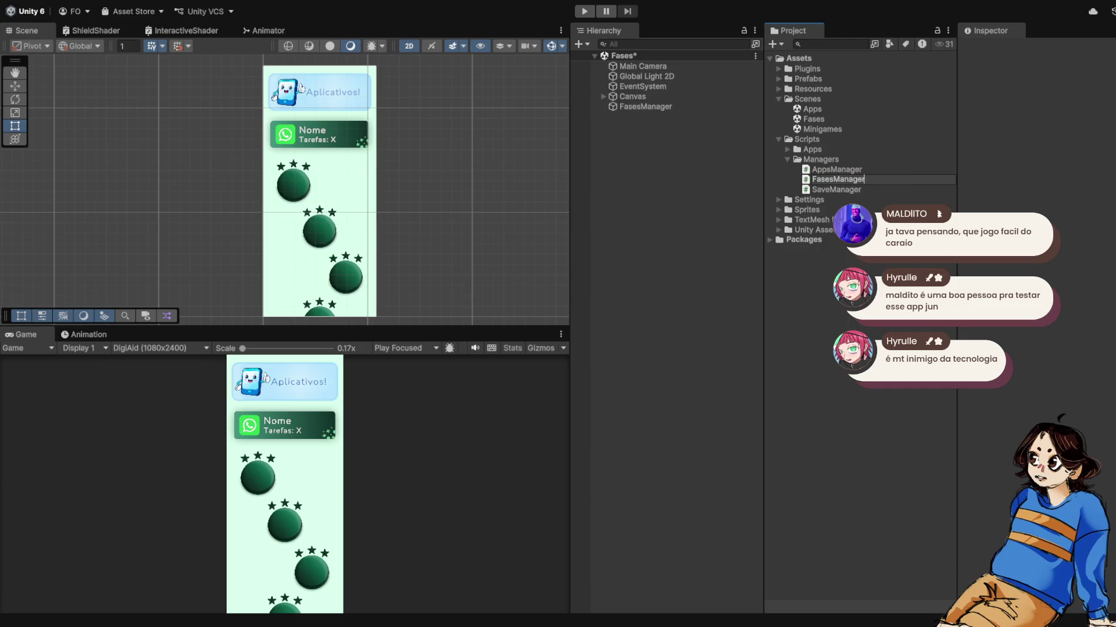
key("Return")
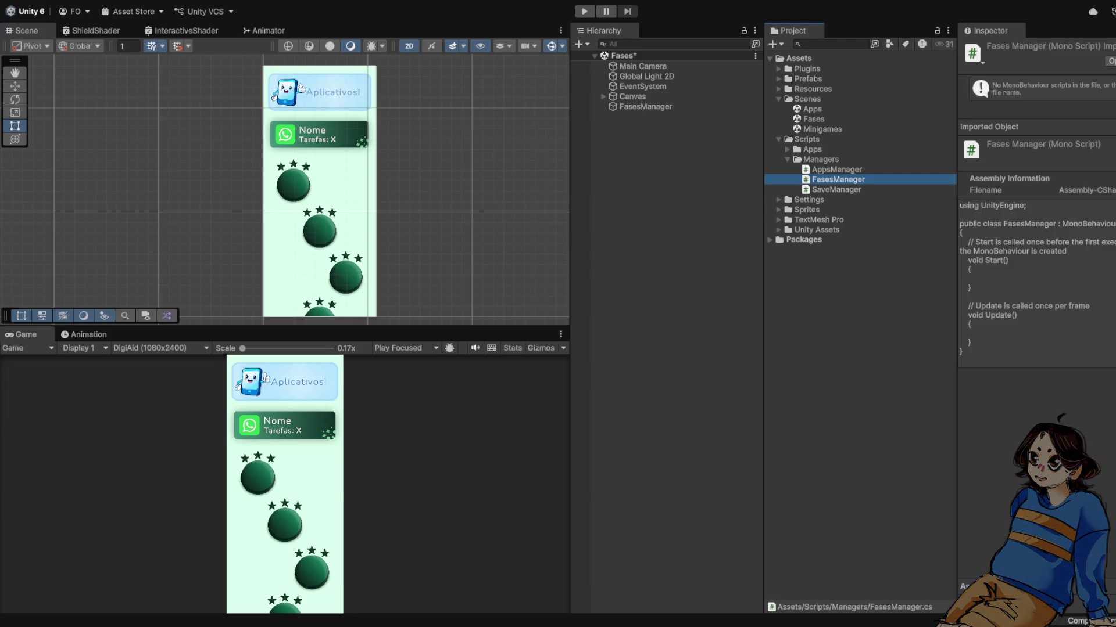
Step: Drag the FasesManager script toward the Hierarchy and collapse the Managers, Scripts and Scenes folders
mouse_move(645, 107)
left_mouse_down()
mouse_move(632, 97)
mouse_move(640, 154)
left_mouse_up()
scroll(319, 192, "down", 1)
scroll(291, 183, "up", 6)
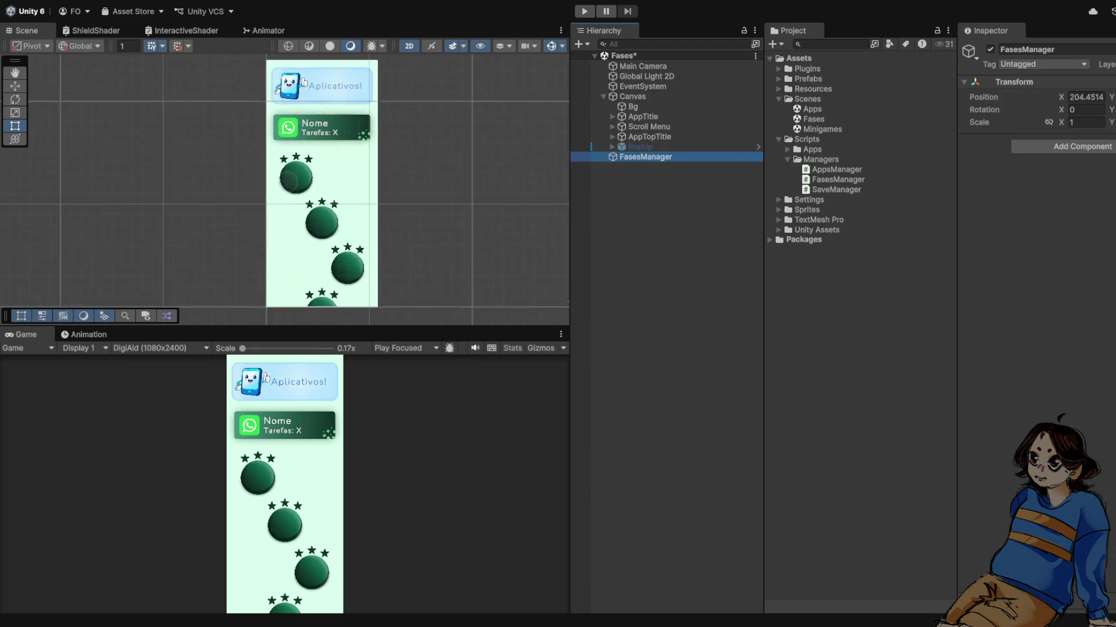
scroll(318, 222, "up", 2)
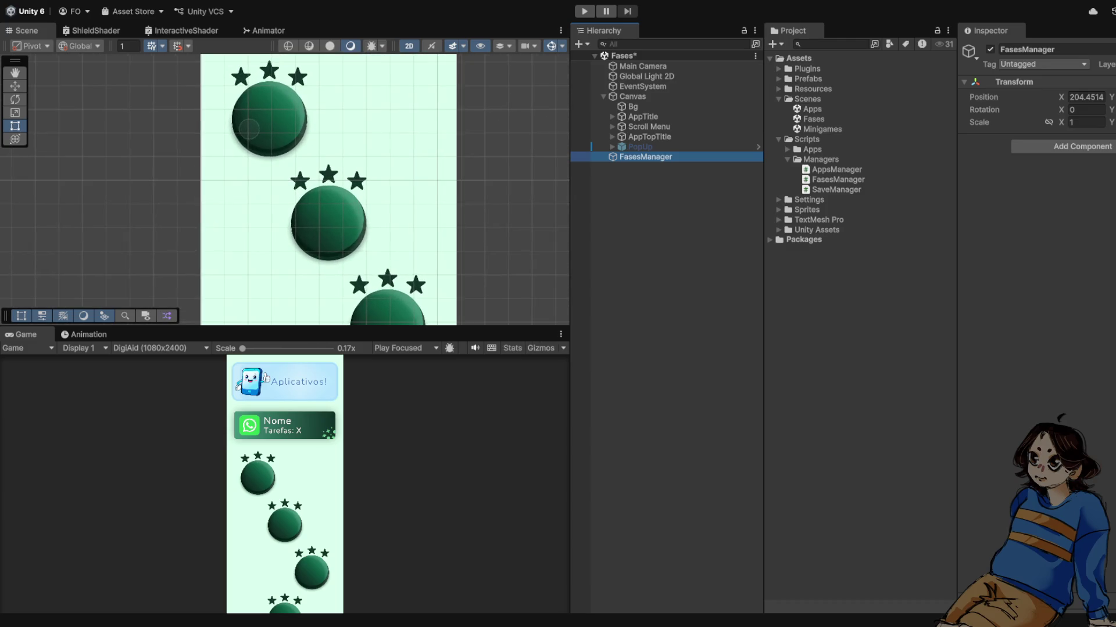
scroll(314, 196, "down", 3)
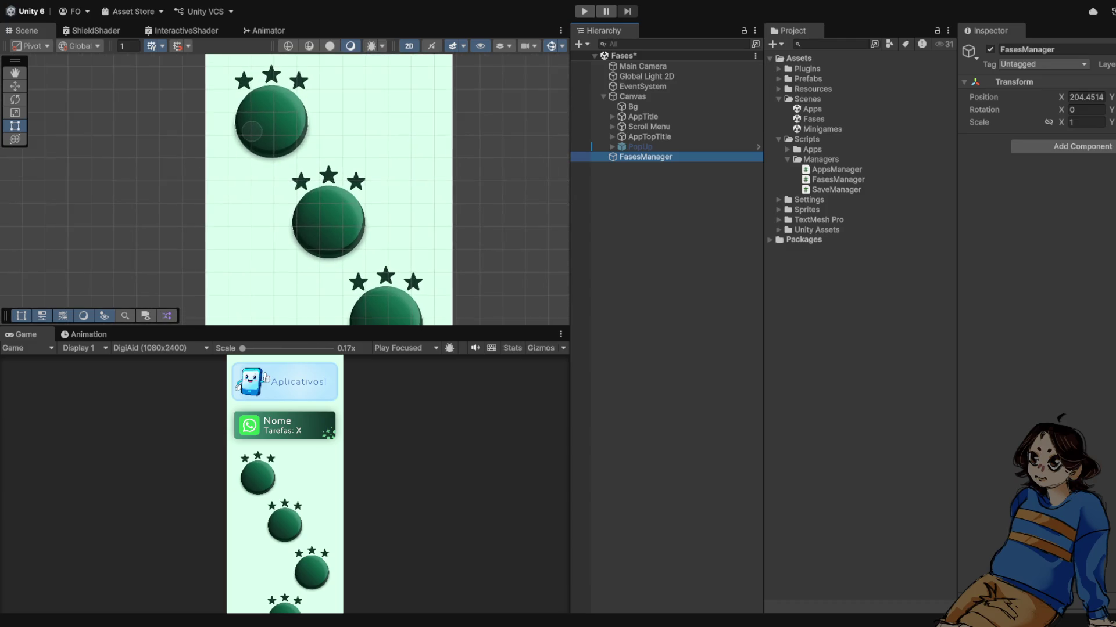
scroll(328, 193, "up", 1)
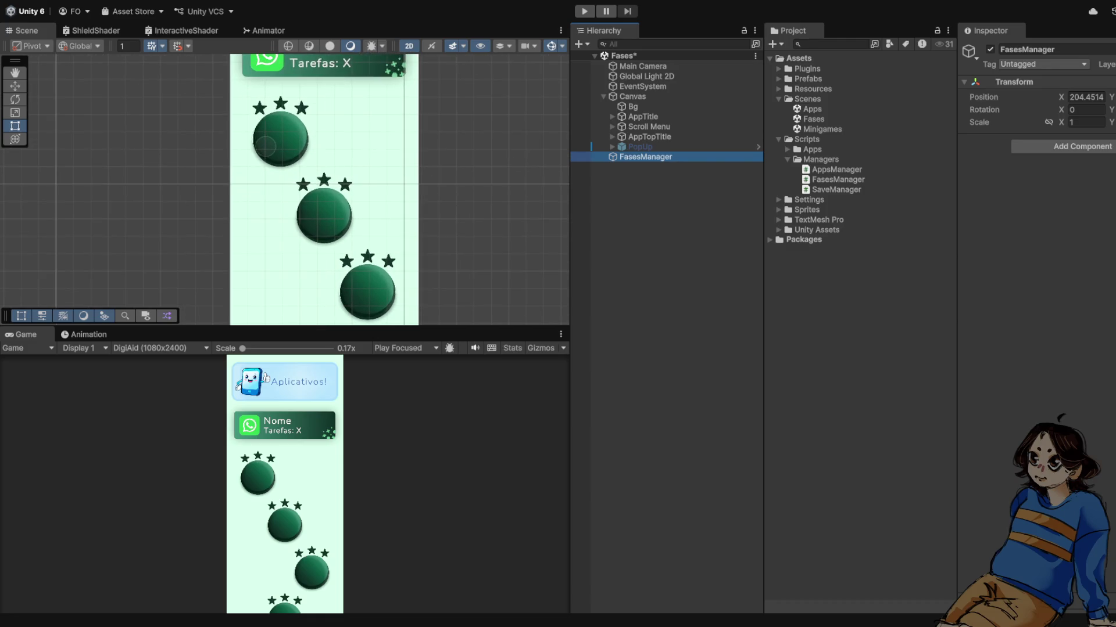
left_click(788, 159)
left_click(778, 140)
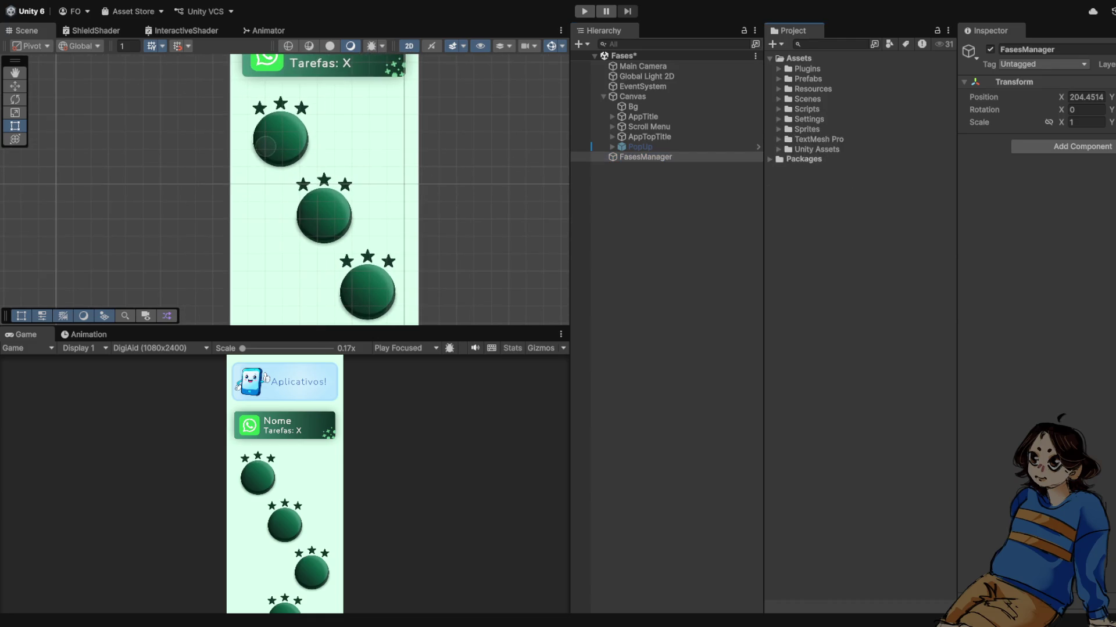
left_click(779, 99)
scroll(343, 192, "down", 1)
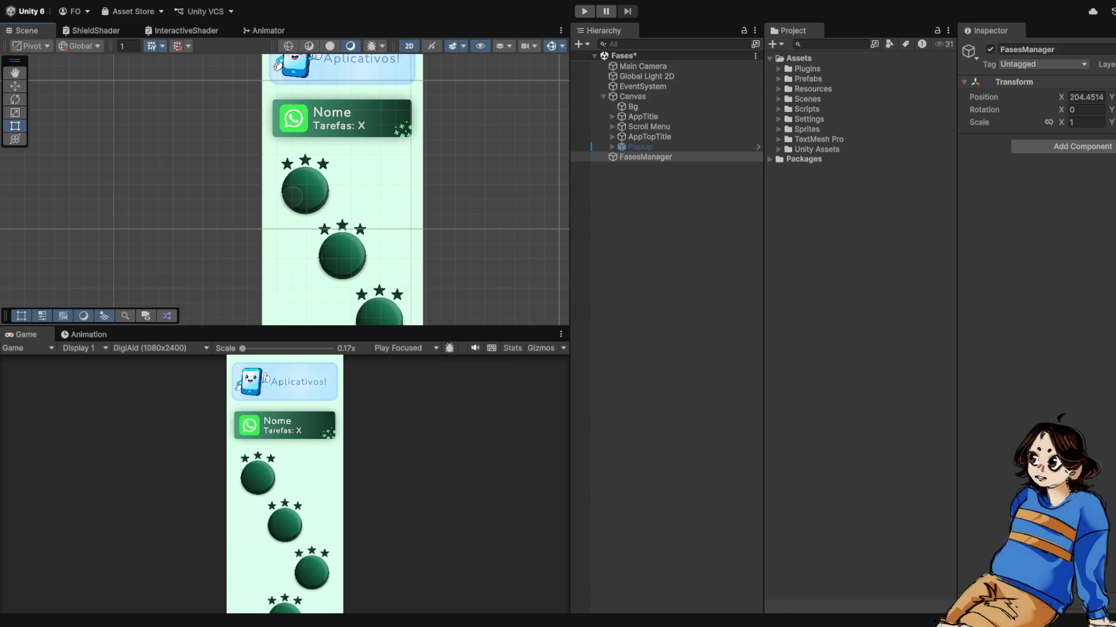
scroll(294, 95, "up", 5)
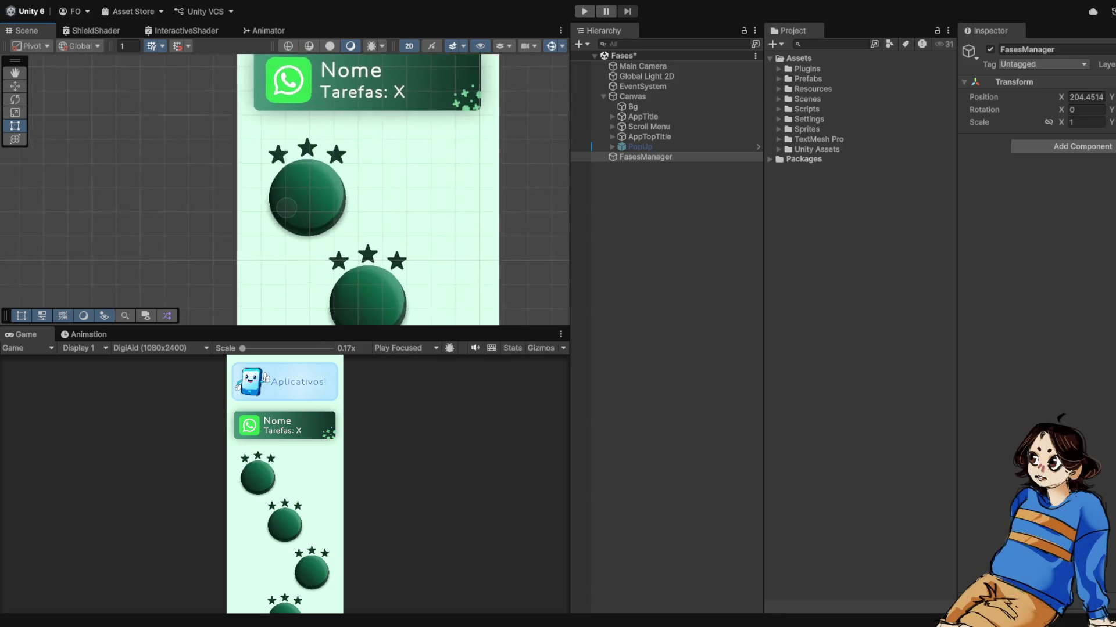
Step: Switch to the Rect tool and select the FasesManager object
key("t")
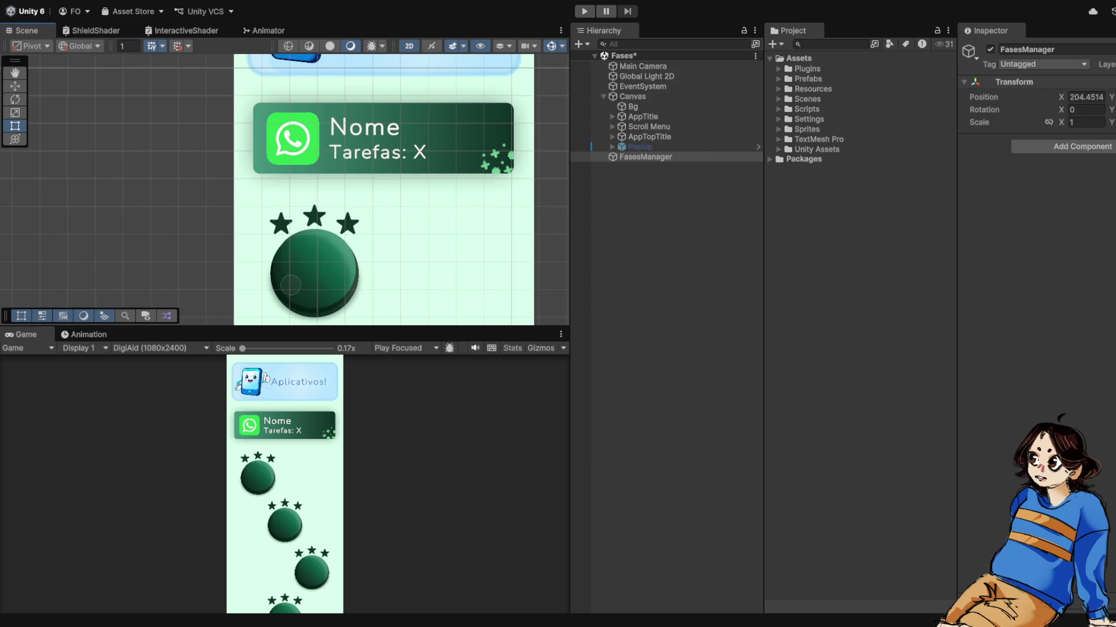
scroll(354, 197, "down", 5)
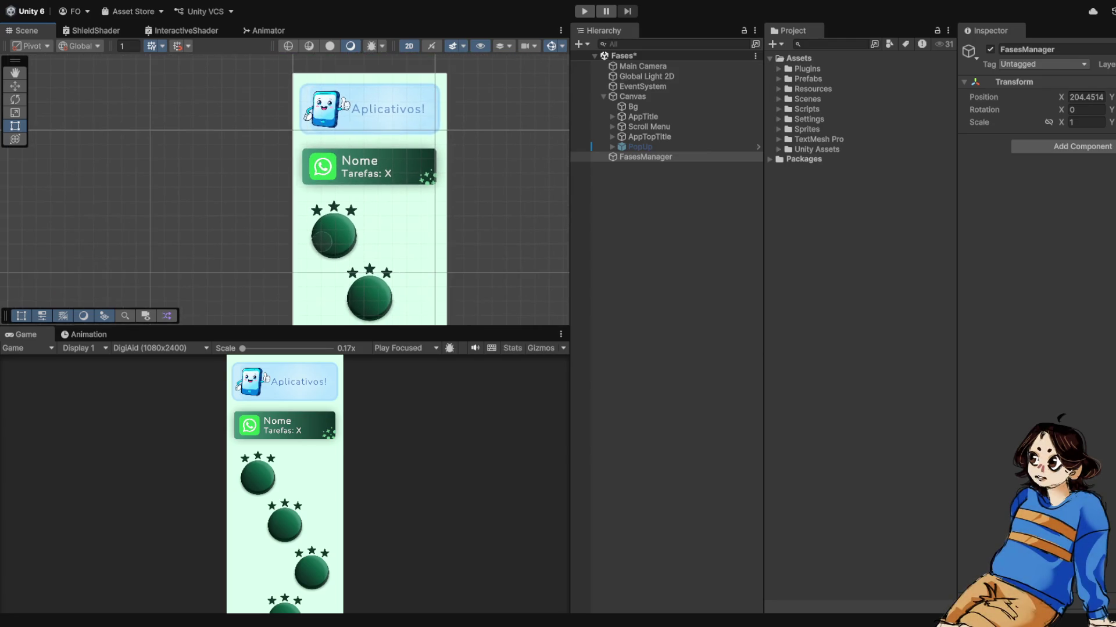
scroll(489, 201, "up", 1)
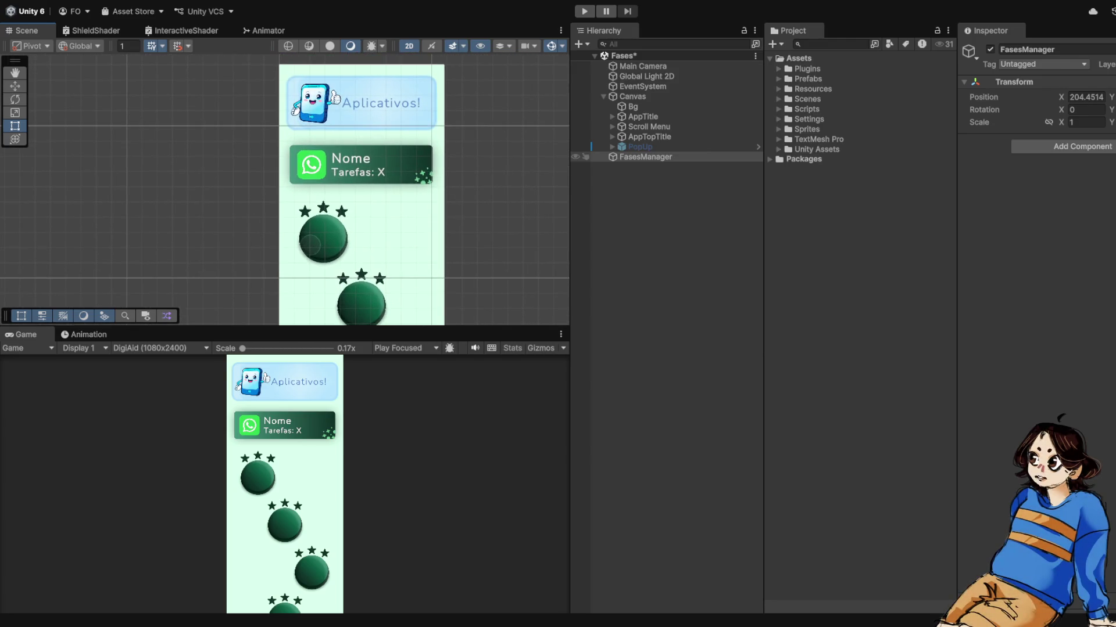
scroll(366, 220, "up", 3)
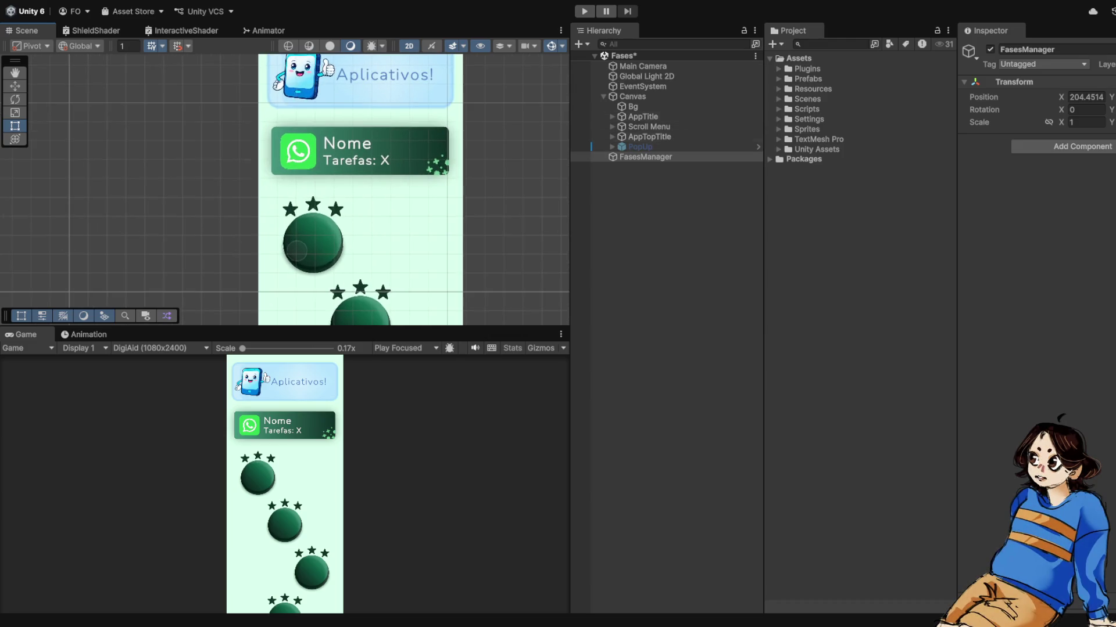
left_click(645, 157)
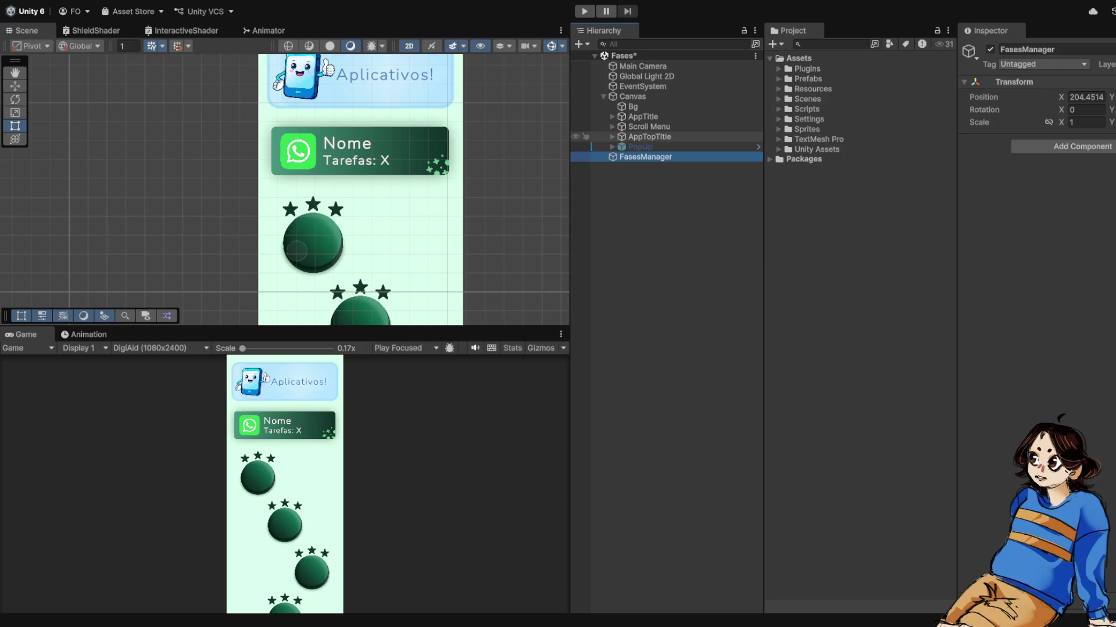
Step: Peek into AppTopTitle and Scroll Menu, then expand AppTitle to show Nome, Tarefas and AppLogo
left_click(611, 137)
left_click(611, 137)
left_click(612, 127)
left_click(612, 127)
left_click(612, 116)
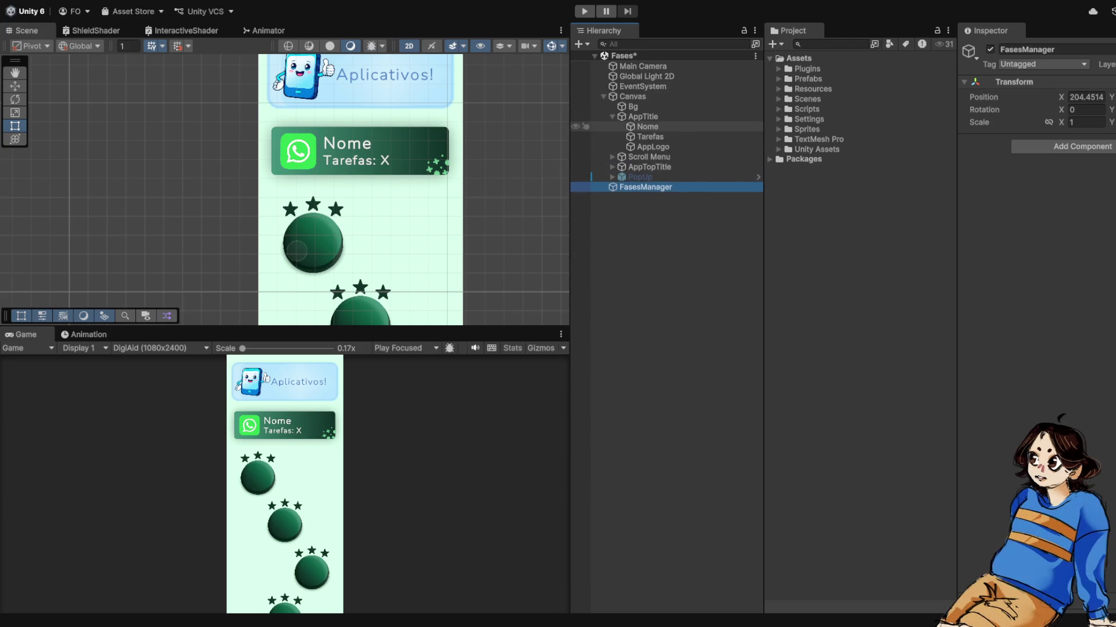
Step: Step from AppLogo up through Nome to AppTitle to view its Group 38 (1) Image
left_click(642, 116)
left_click(653, 146)
key("Up")
key("Up")
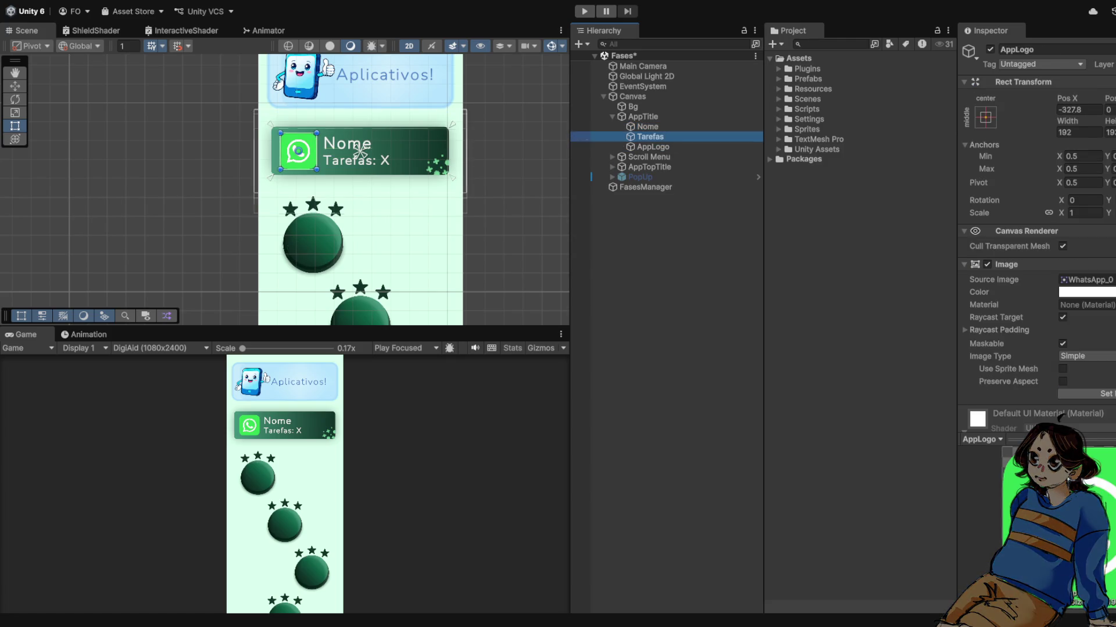
key("Up")
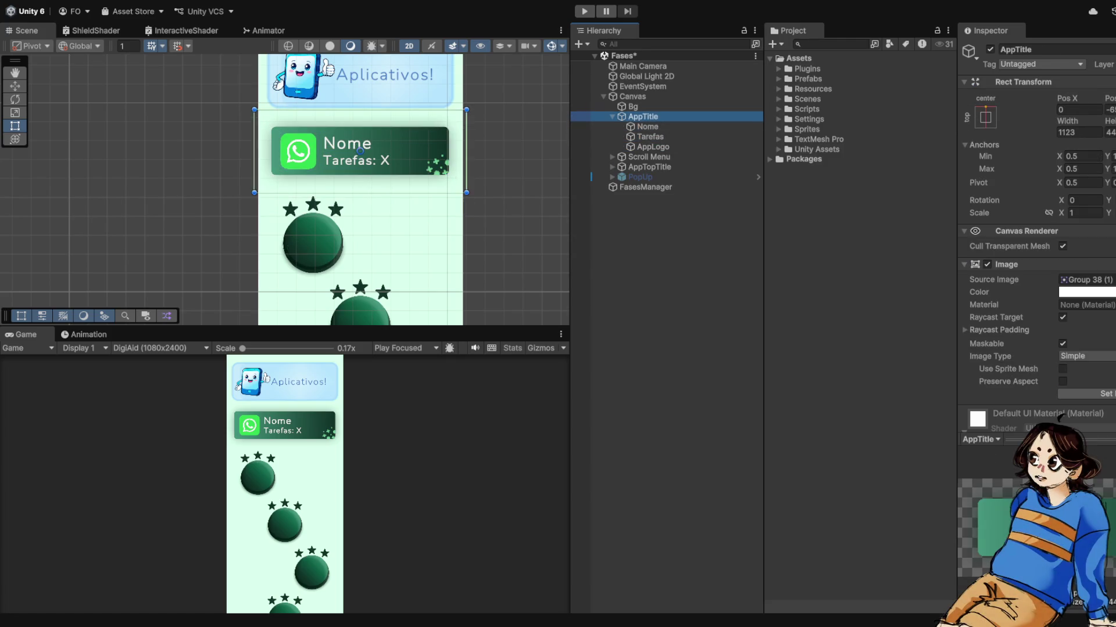
scroll(326, 89, "down", 1)
scroll(386, 145, "up", 1)
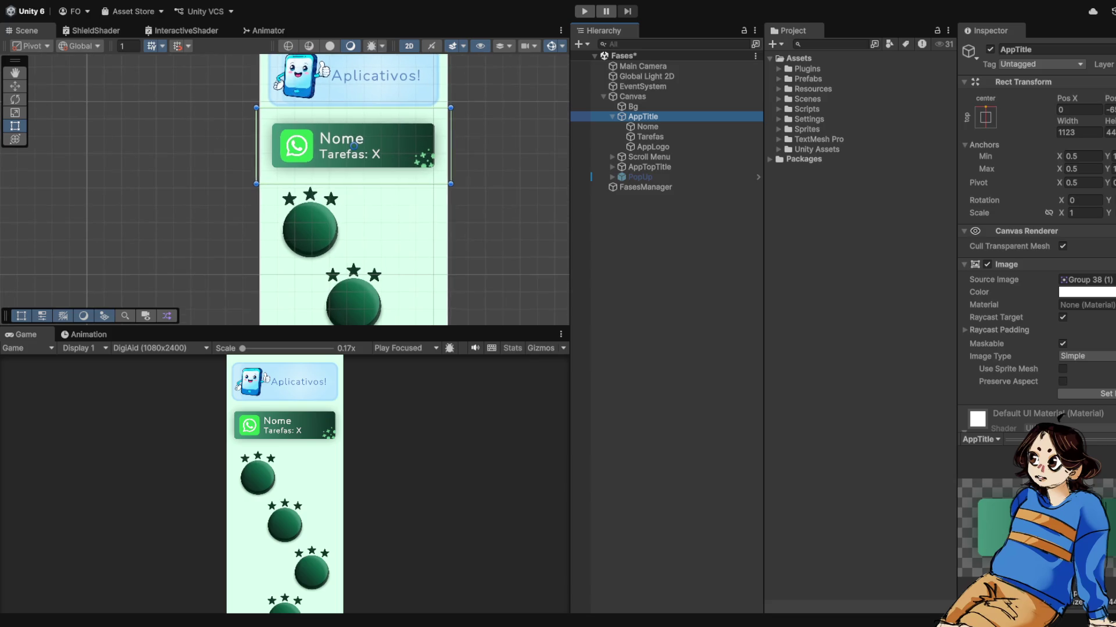
scroll(1036, 232, "down", 3)
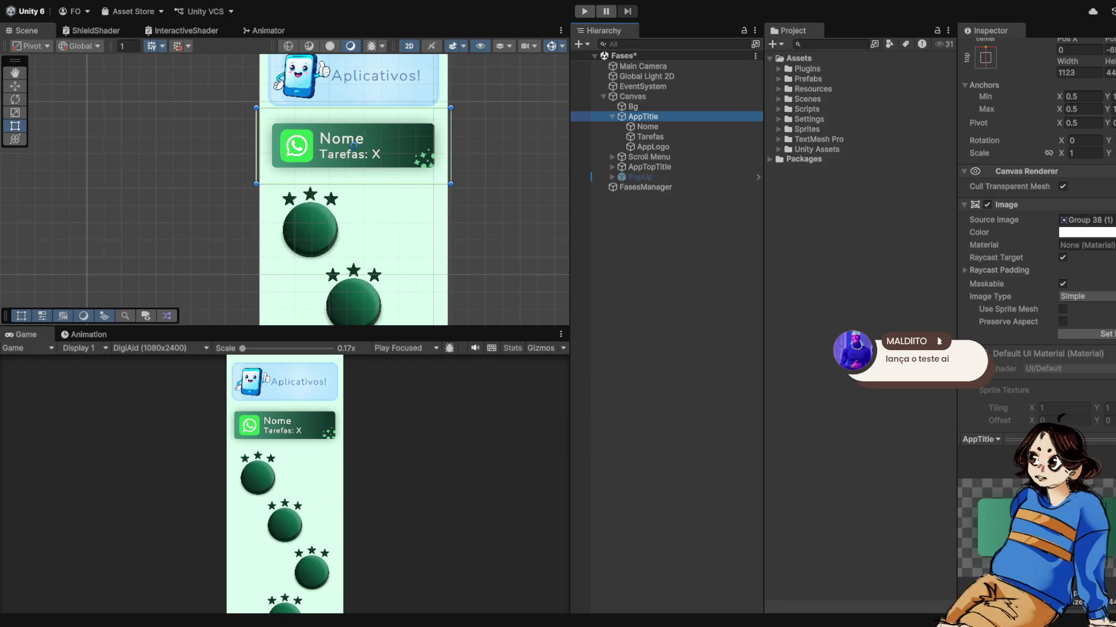
scroll(450, 195, "up", 1)
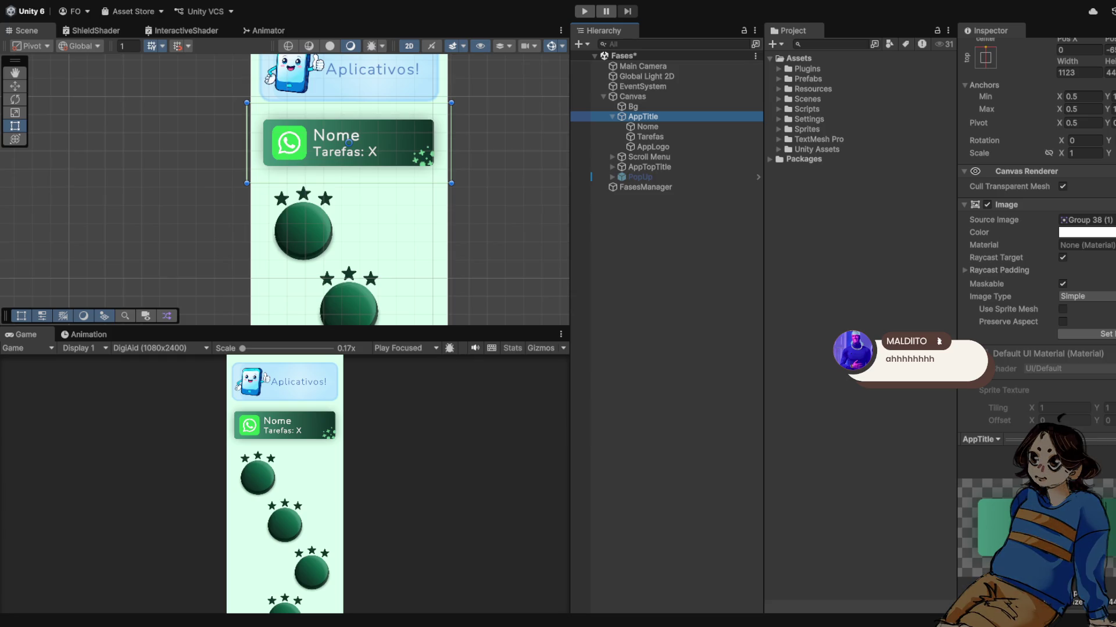
Step: Open Sprites > Fases > WhatsApp and drop TitleBg_0 into AppTitle's Source Image
left_click(779, 129)
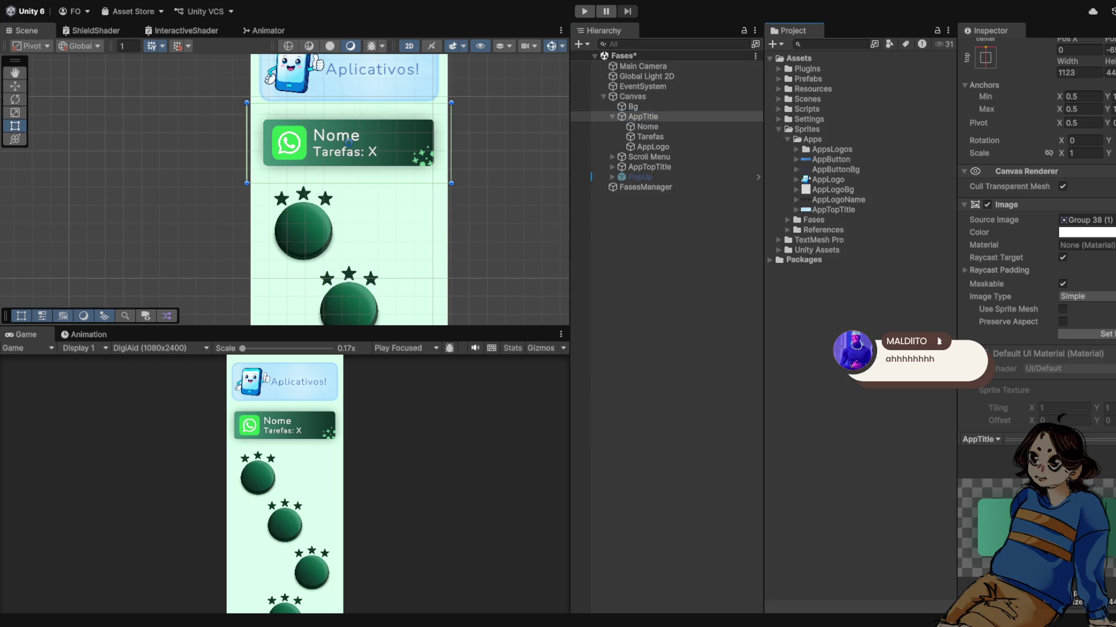
left_click(788, 140)
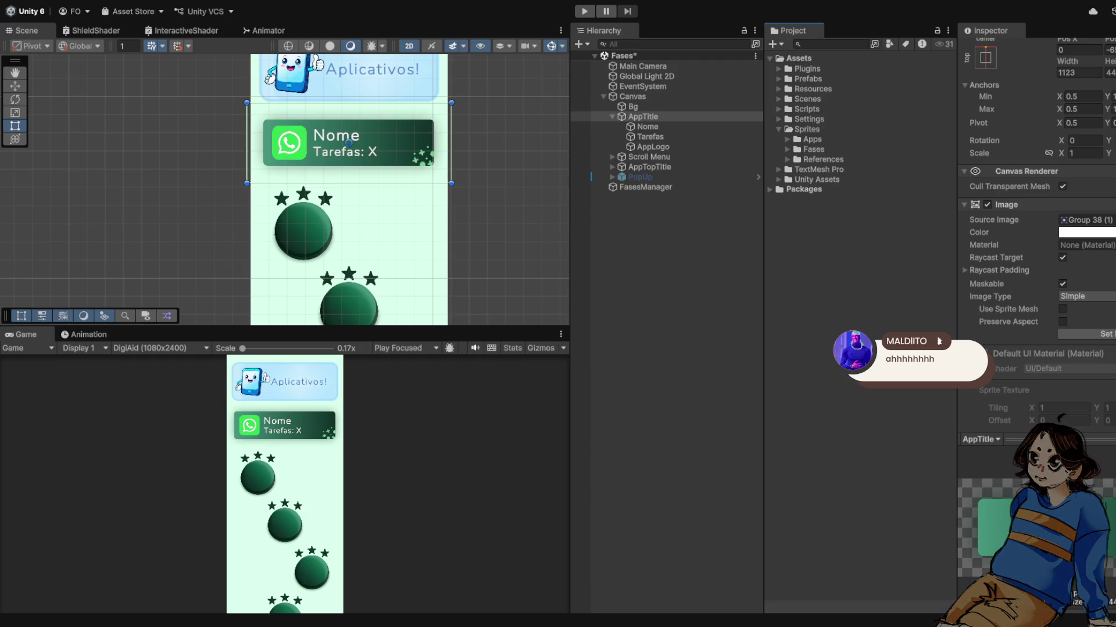
left_click(787, 149)
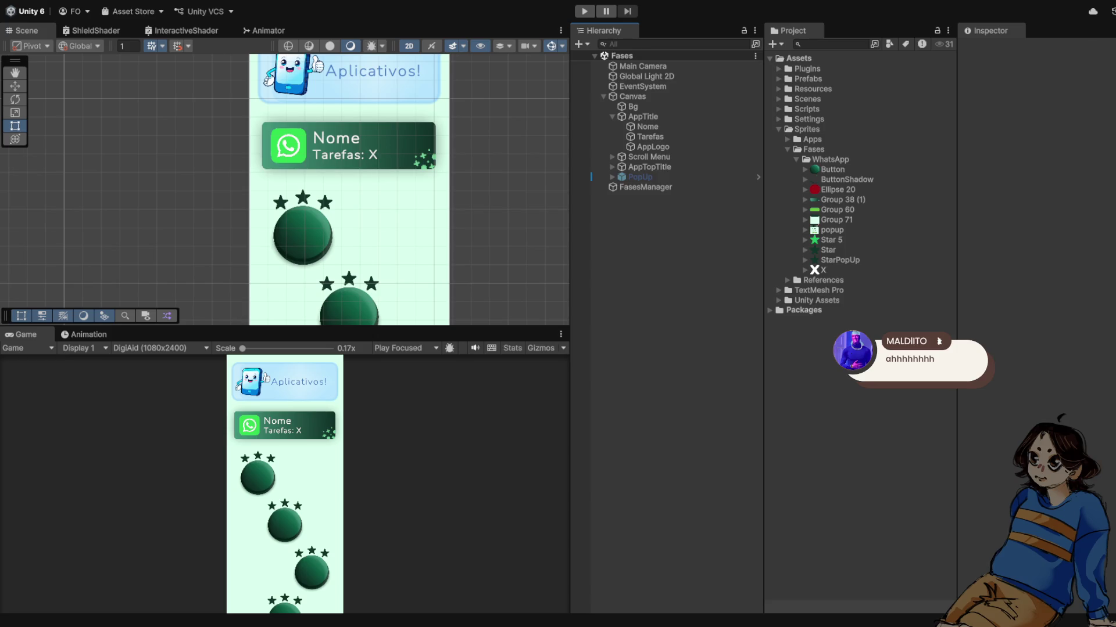
left_click(830, 159)
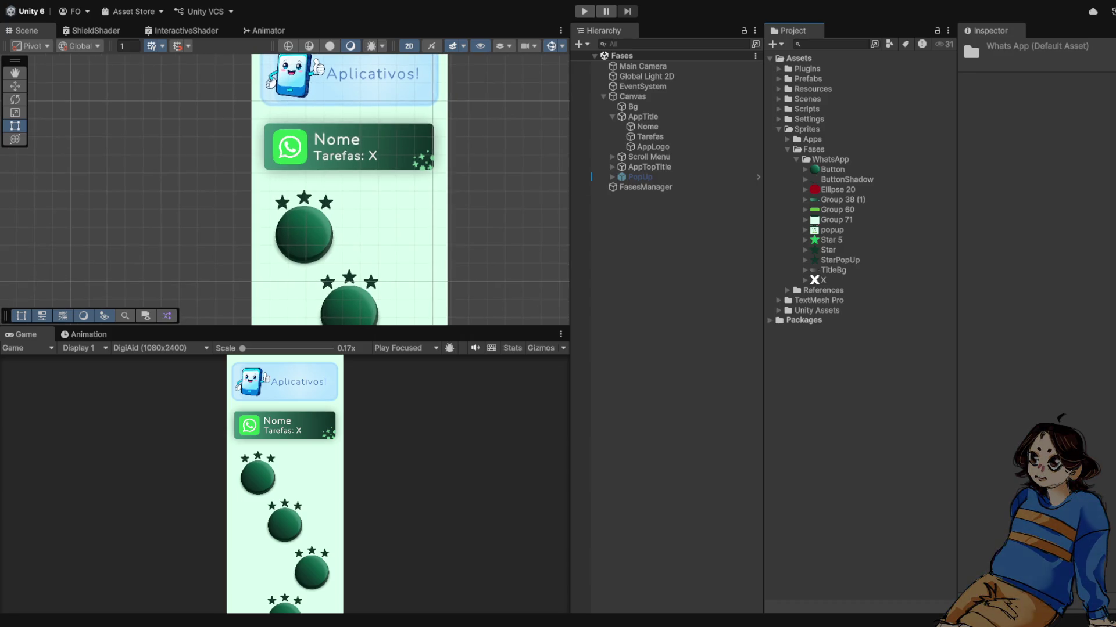
scroll(439, 174, "up", 1)
left_click(643, 117)
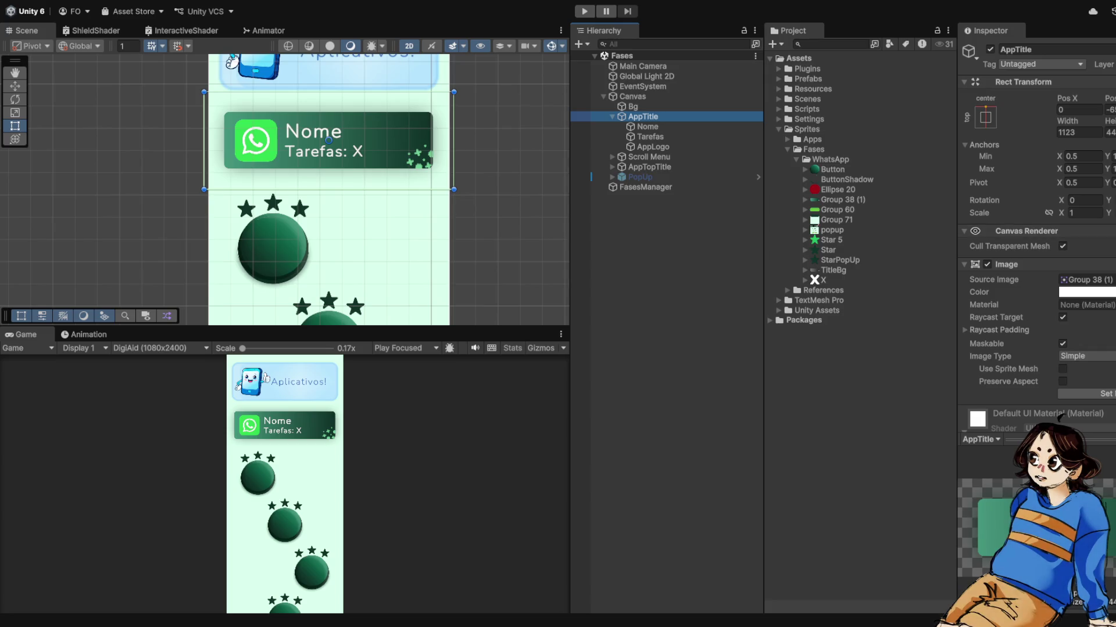
left_click_drag(833, 270, 1084, 280)
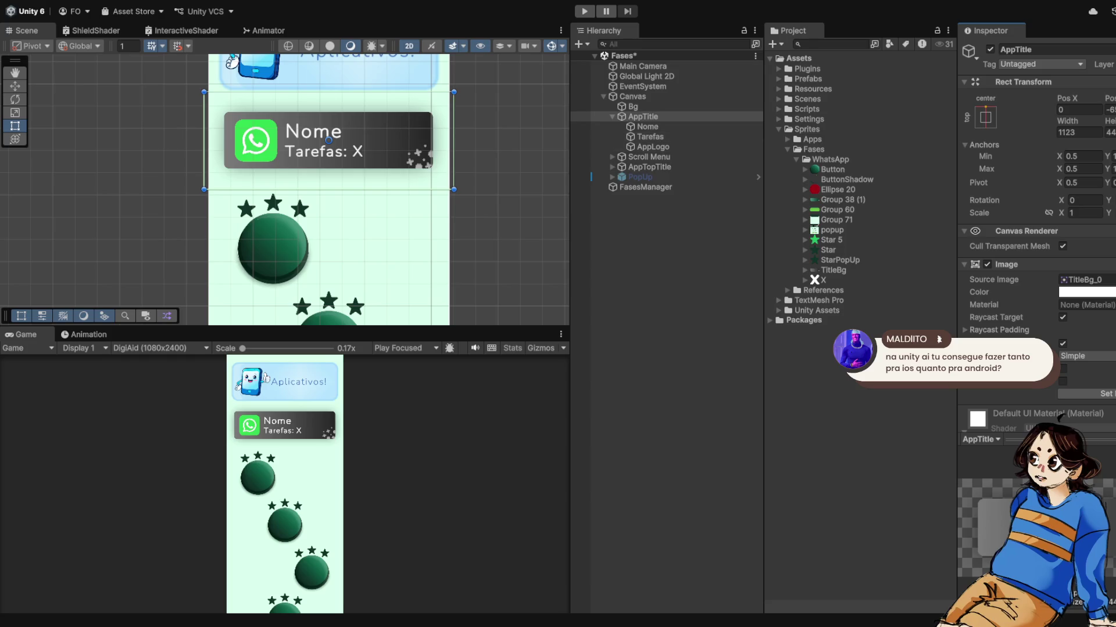
Step: Inspect the Group 38 (1) sprite's import settings in the WhatsApp folder
scroll(331, 192, "down", 1)
scroll(402, 159, "up", 3)
scroll(338, 190, "up", 1)
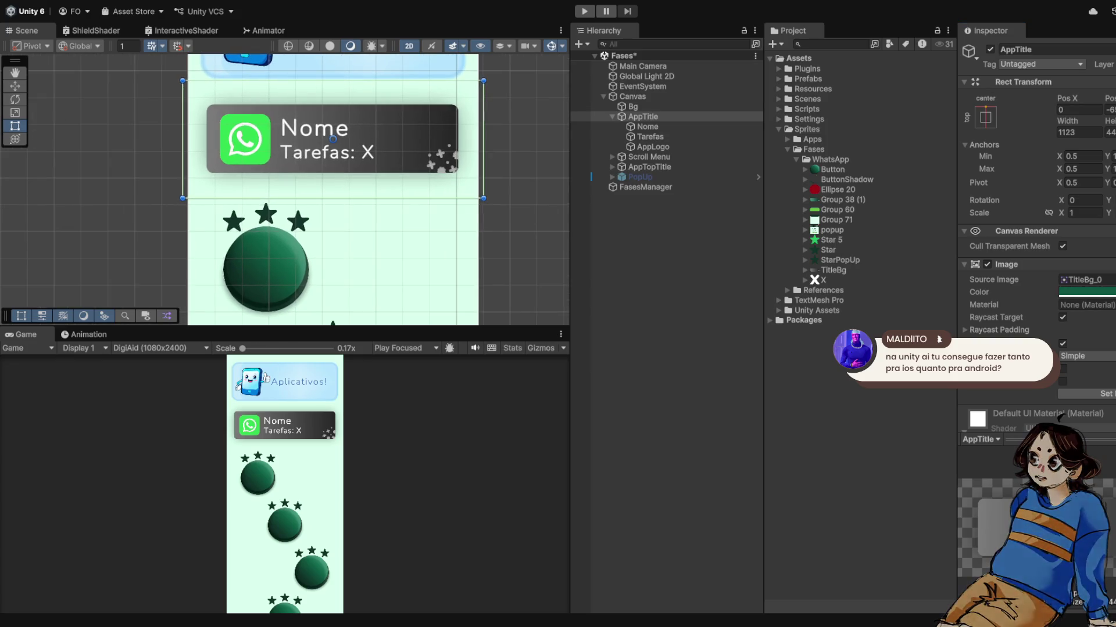
scroll(452, 173, "down", 4)
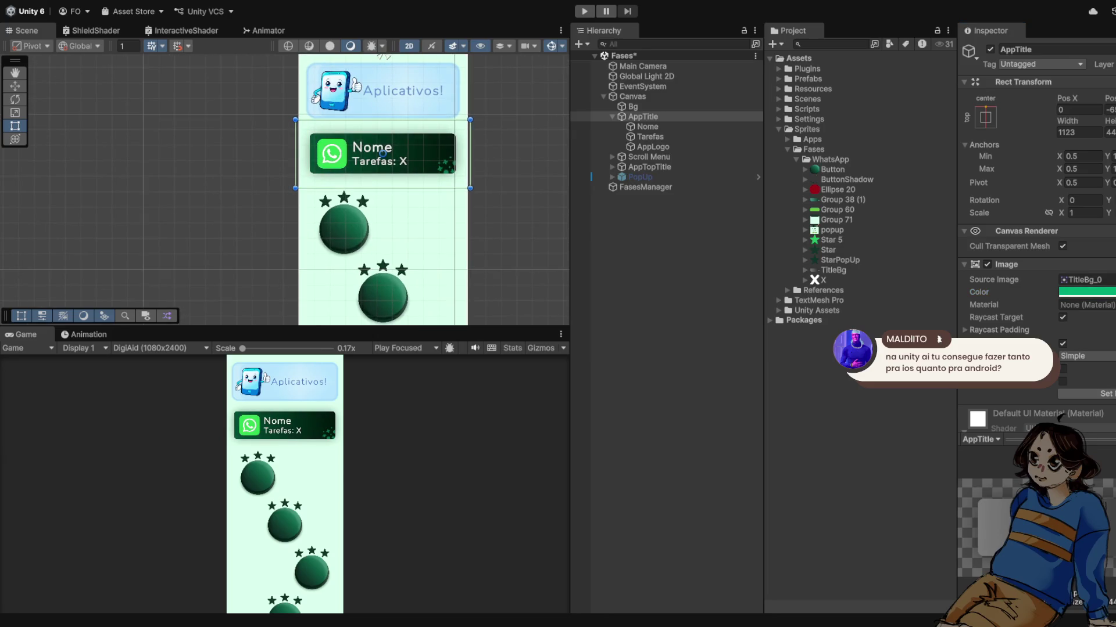
left_click(842, 199)
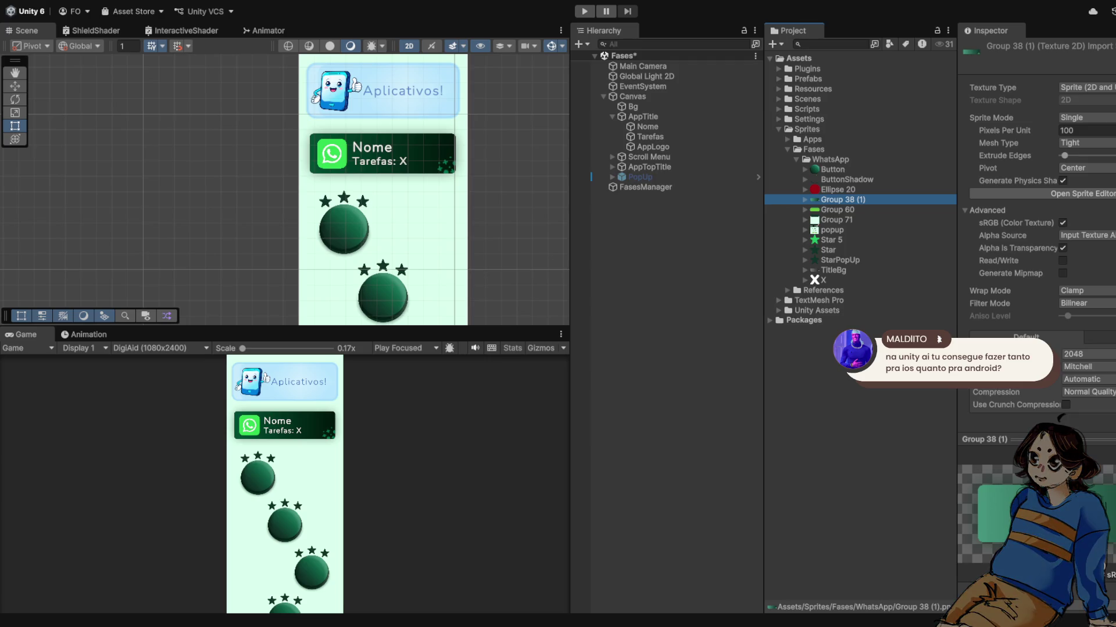
Step: Reselect AppTitle and tint its Image colour teal
scroll(429, 211, "up", 3)
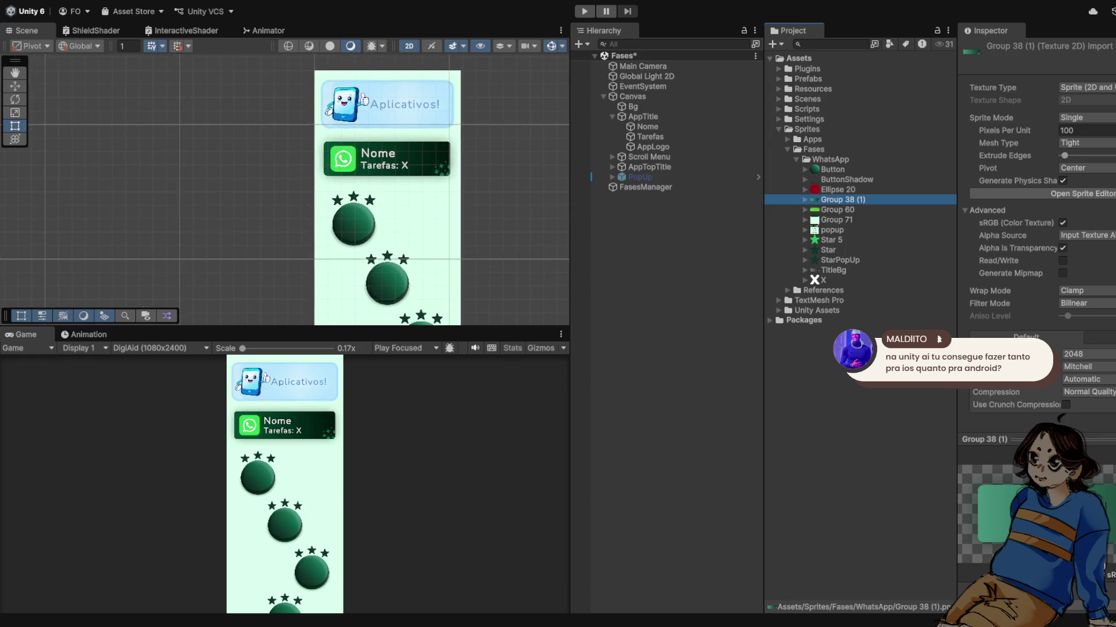
scroll(339, 219, "up", 3)
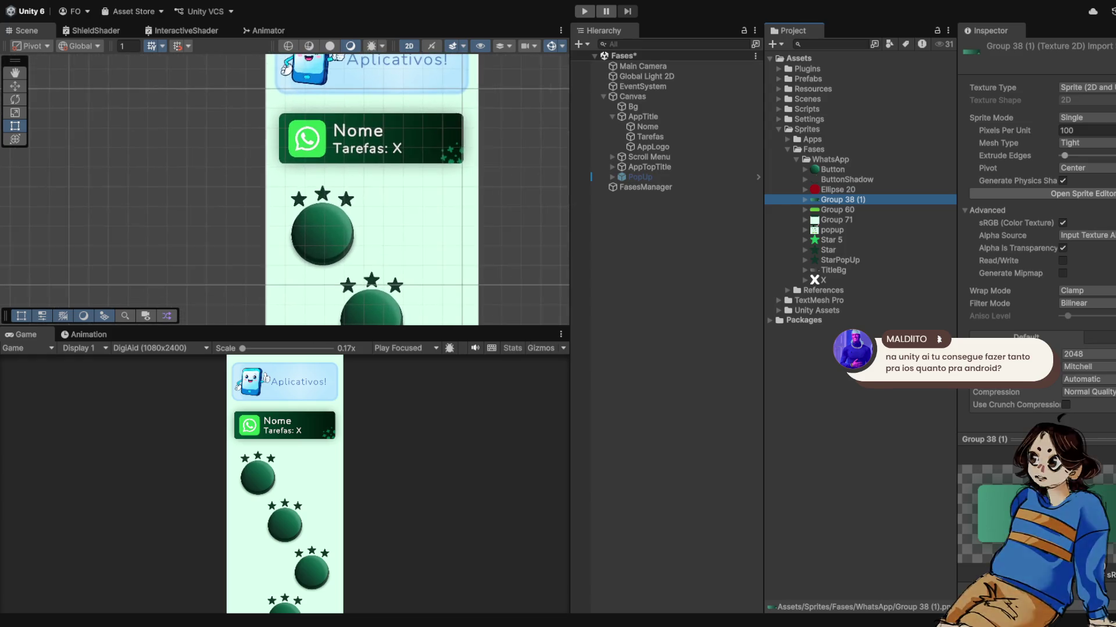
scroll(366, 198, "up", 2)
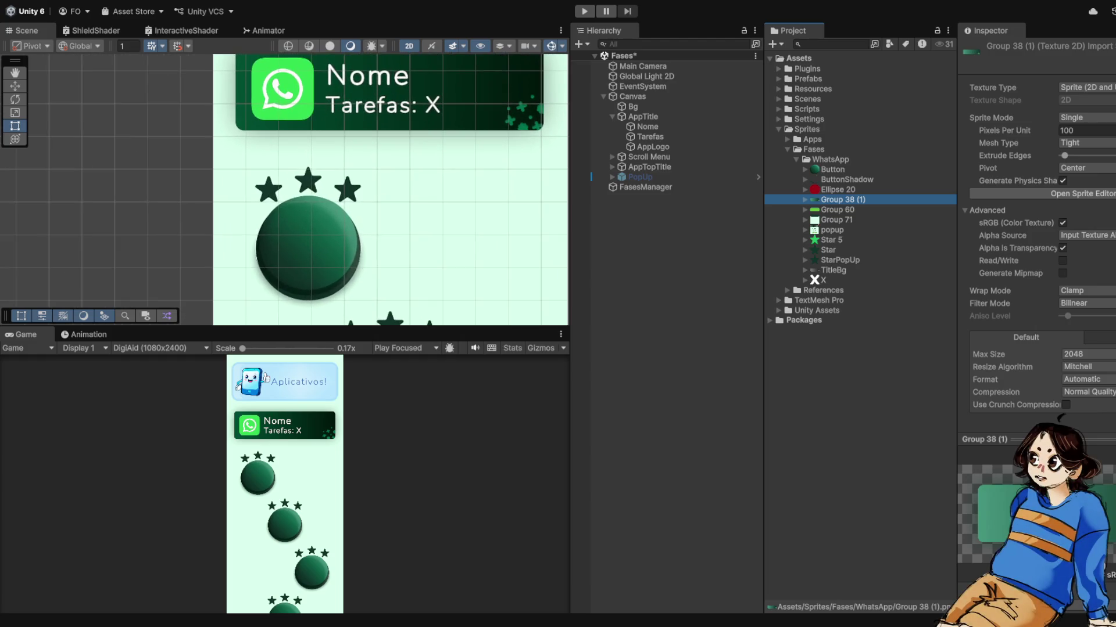
left_click(642, 117)
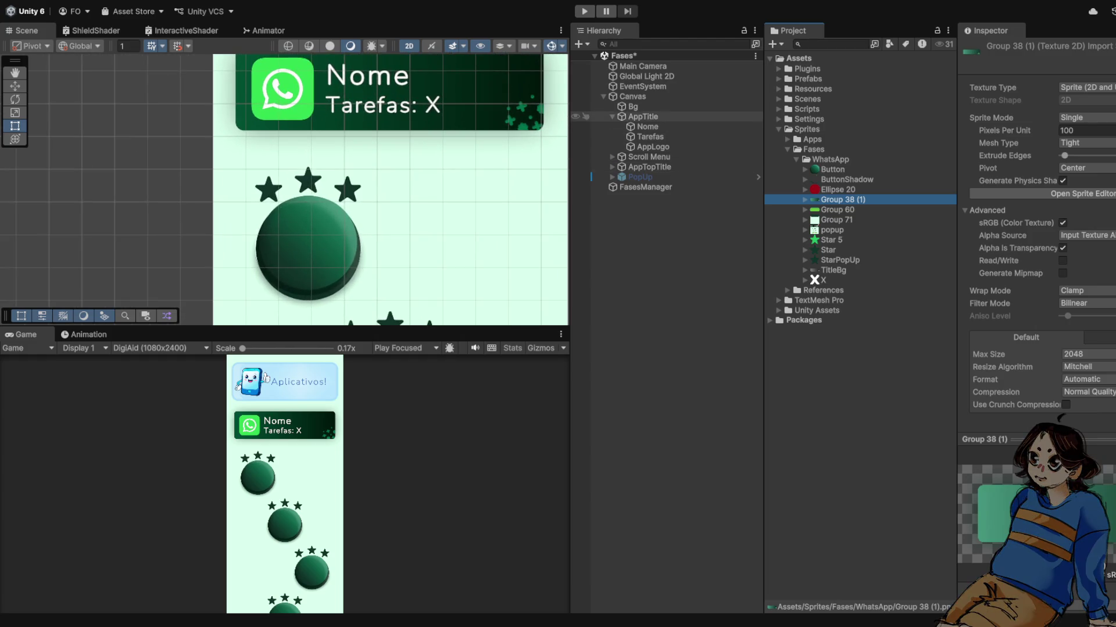
left_click(1087, 292)
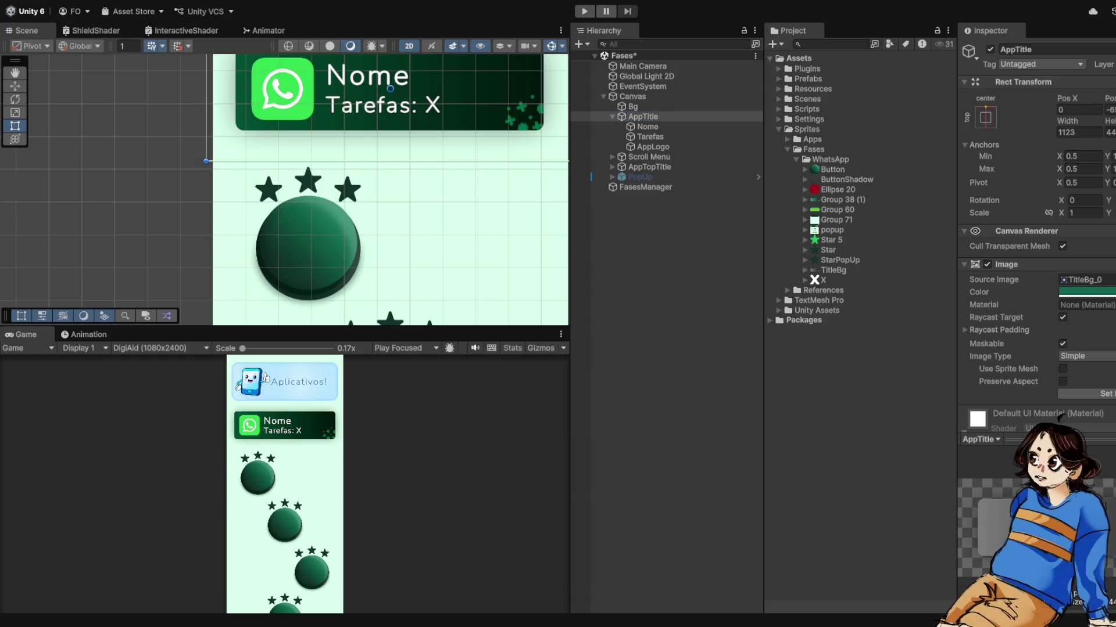
Step: Try Group 38 (1) as the card's Source Image, undo it, then drag it in again
scroll(418, 231, "down", 3)
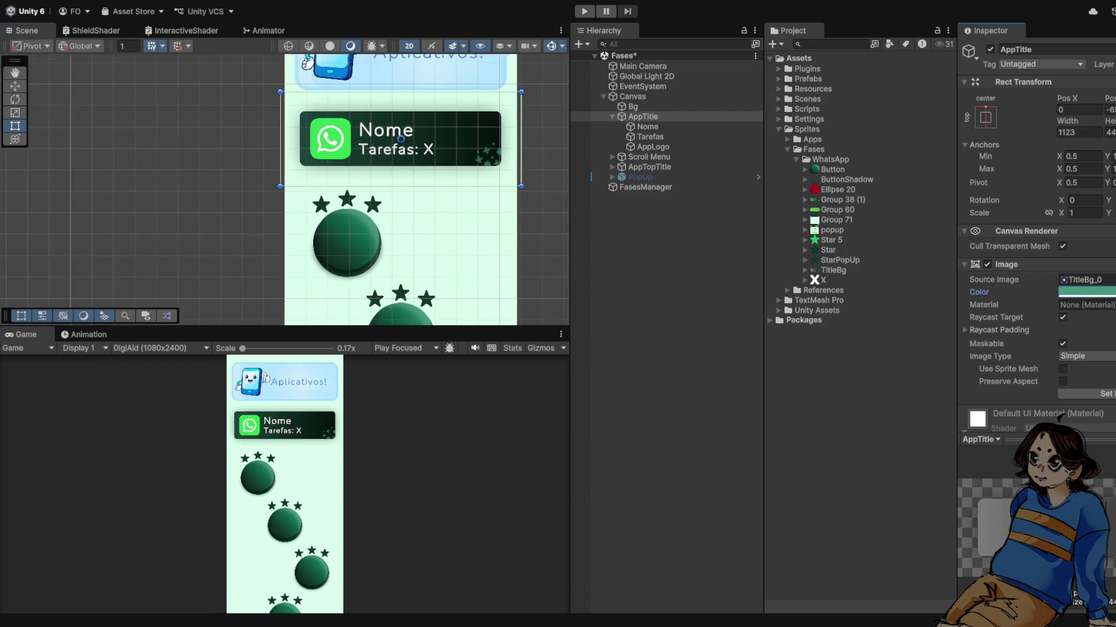
left_click_drag(843, 199, 1085, 280)
key("ctrl+z")
scroll(366, 233, "up", 2)
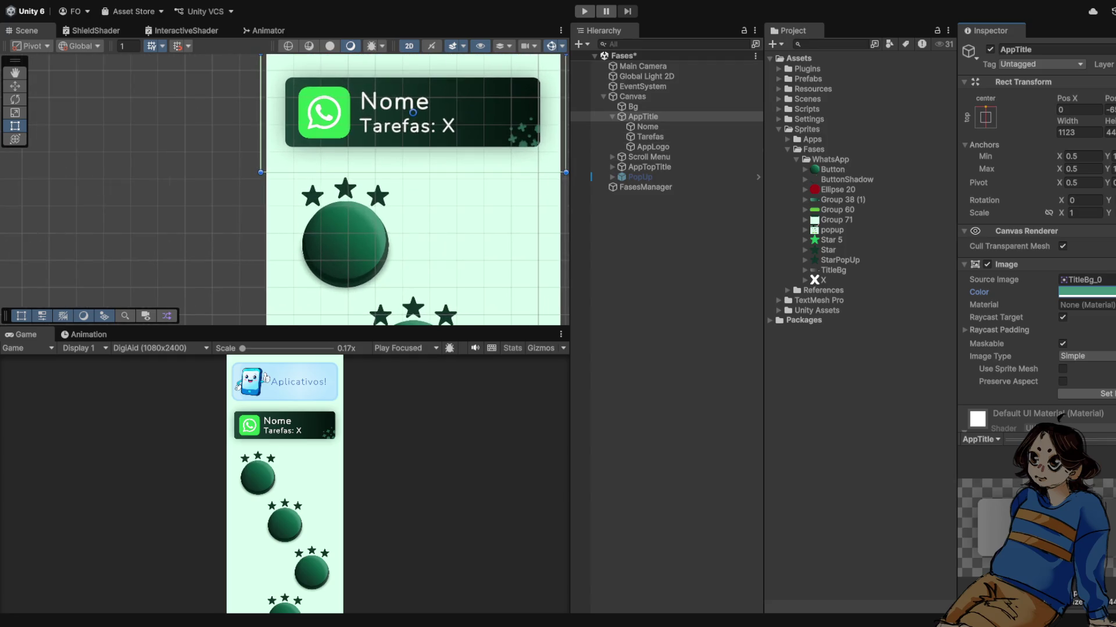
scroll(437, 210, "down", 2)
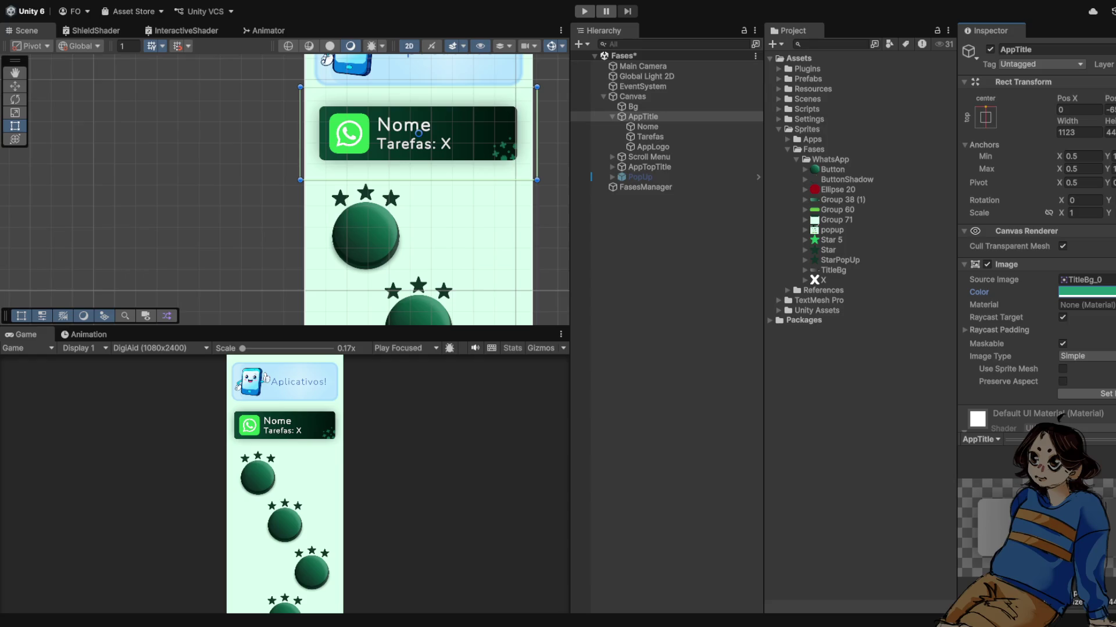
left_click_drag(842, 200, 1084, 280)
Step: Apply Group 38 (1), then undo back to TitleBg_0 with the lighter cyan tint
left_click(1084, 280)
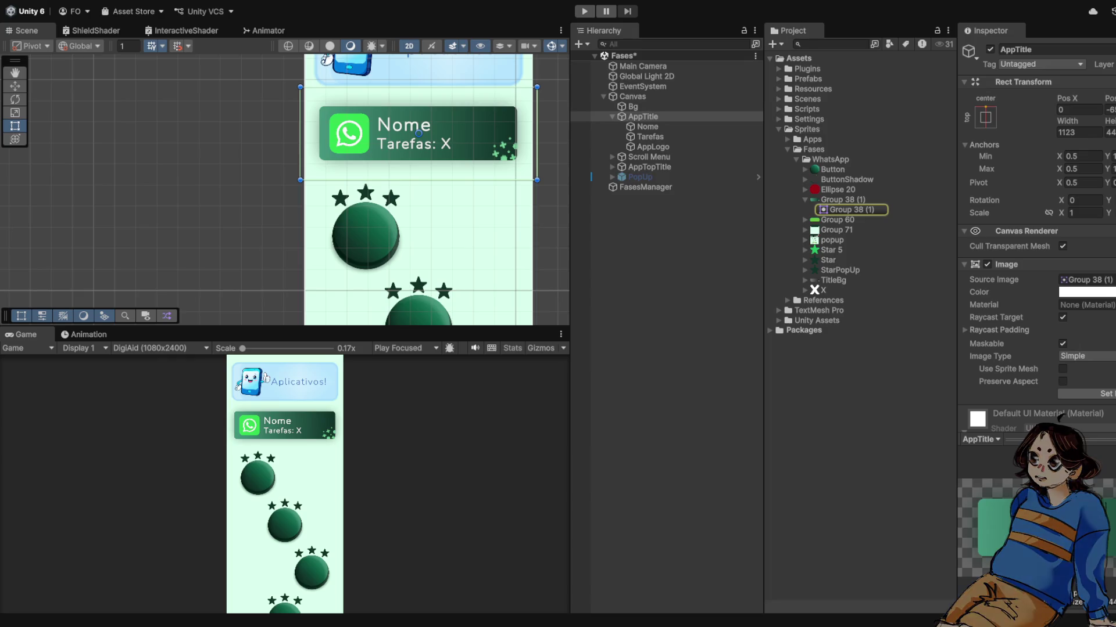
scroll(330, 131, "up", 4)
key("ctrl+z")
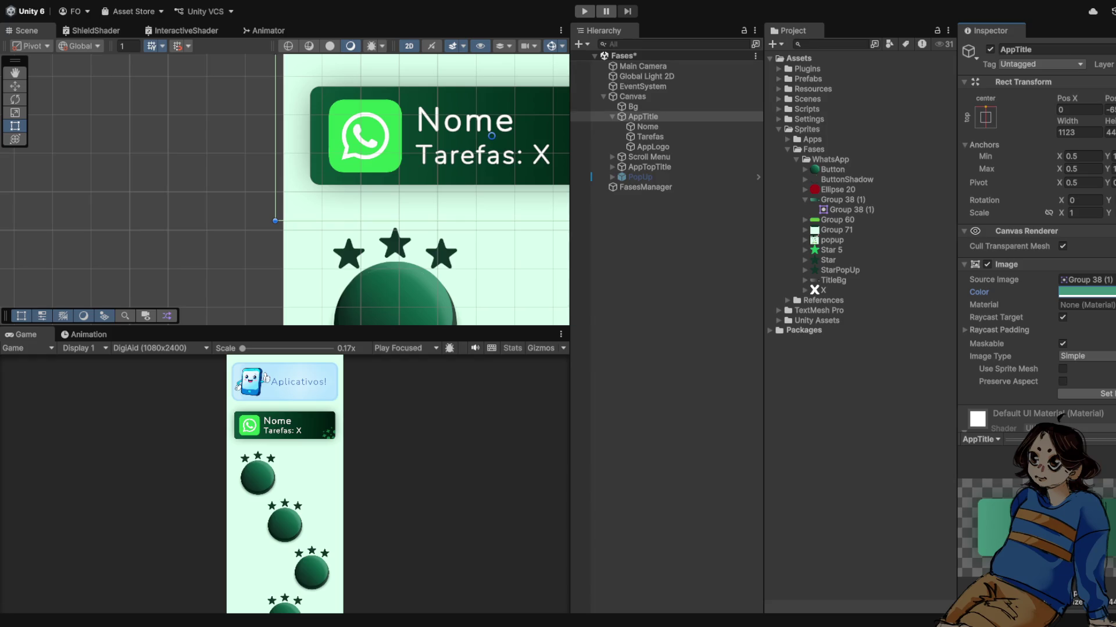
key("ctrl+z")
scroll(246, 128, "down", 4)
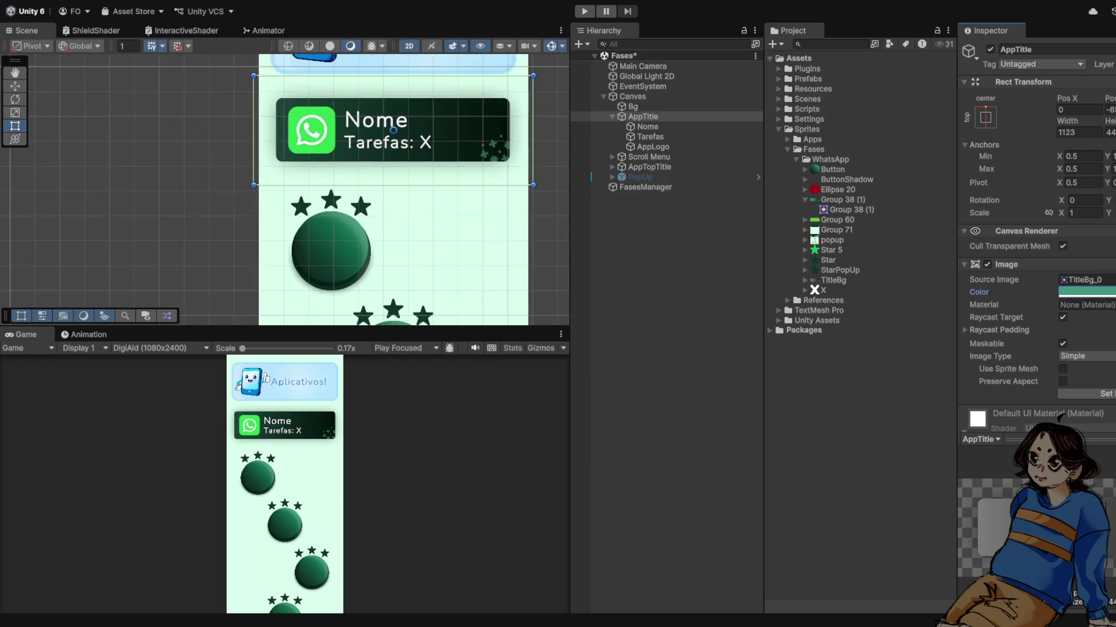
scroll(417, 163, "up", 1)
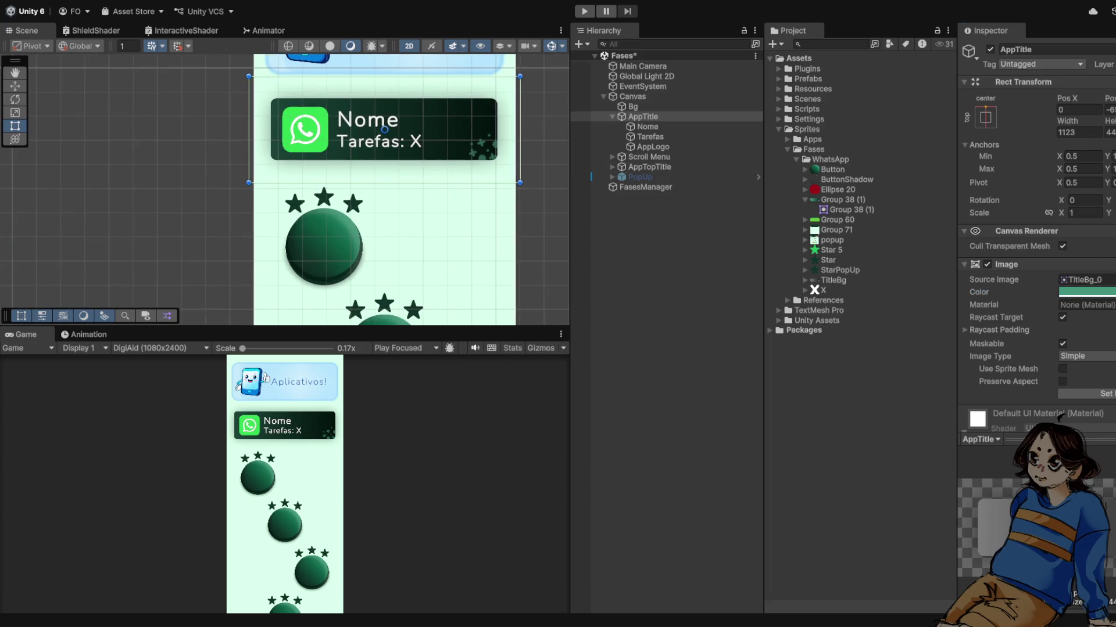
key("ctrl+z")
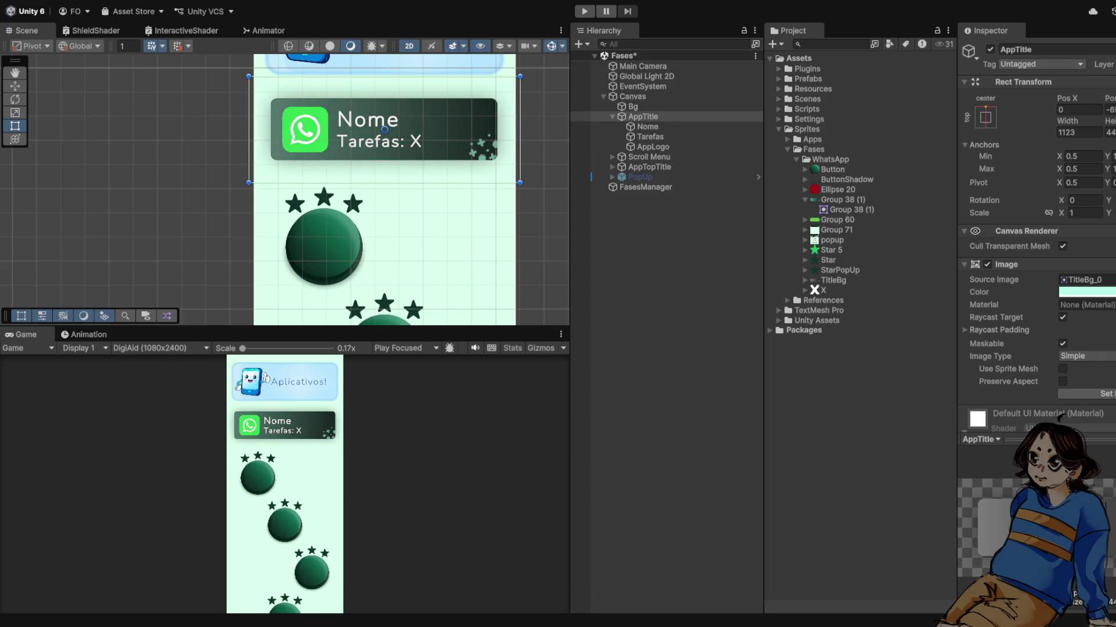
Step: Deselect AppTitle and collapse its children in the Hierarchy
scroll(252, 136, "down", 8)
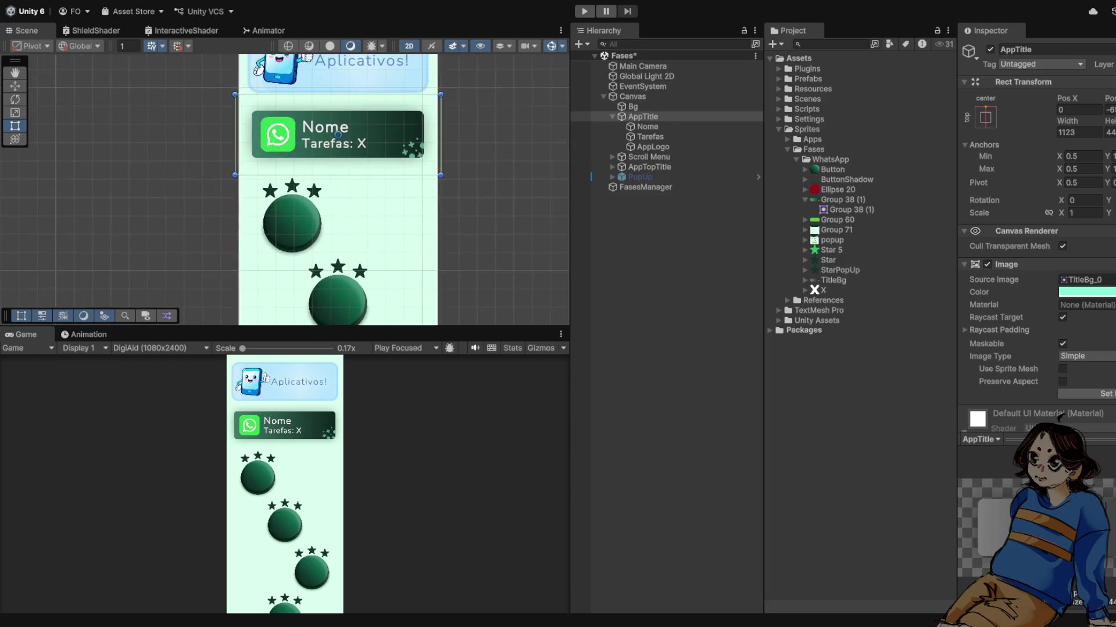
scroll(294, 132, "up", 5)
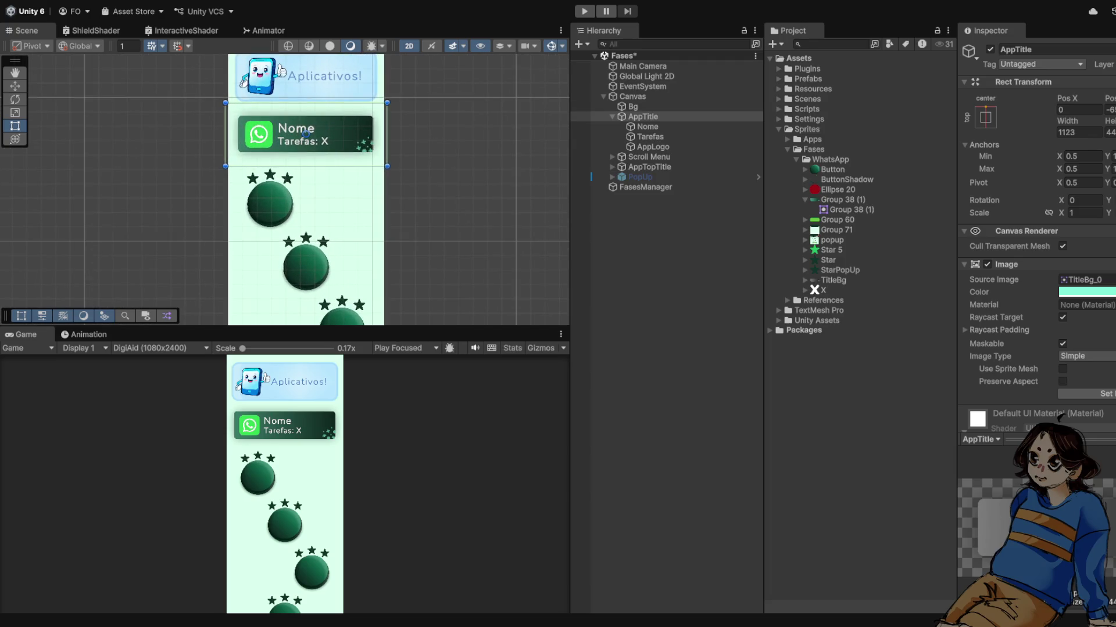
scroll(307, 159, "down", 3)
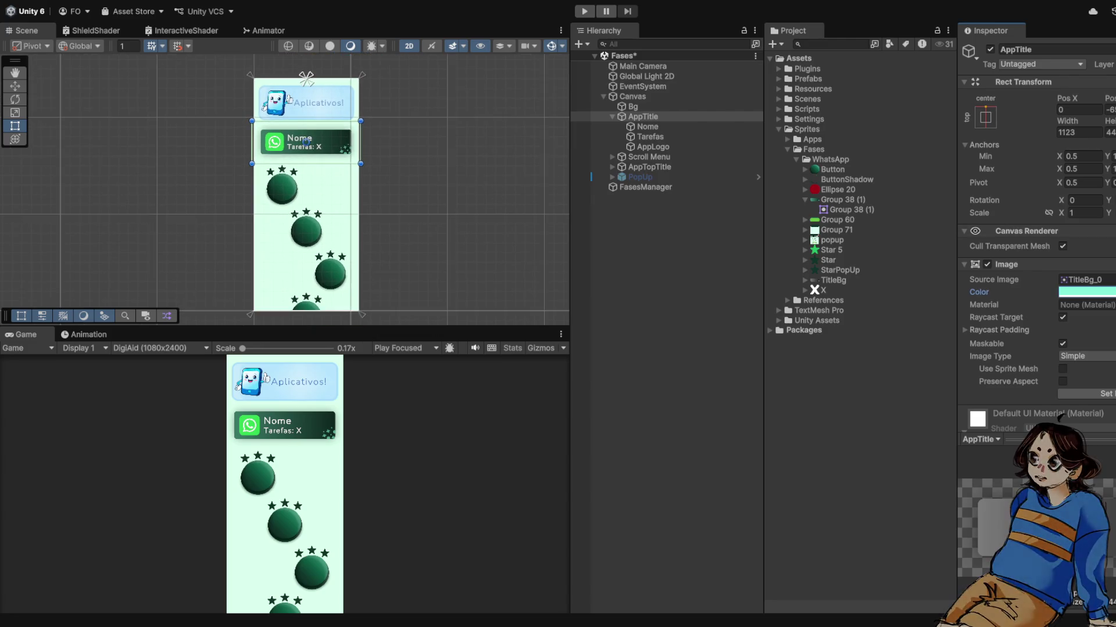
left_click(441, 175)
left_click(611, 117)
scroll(403, 175, "down", 2)
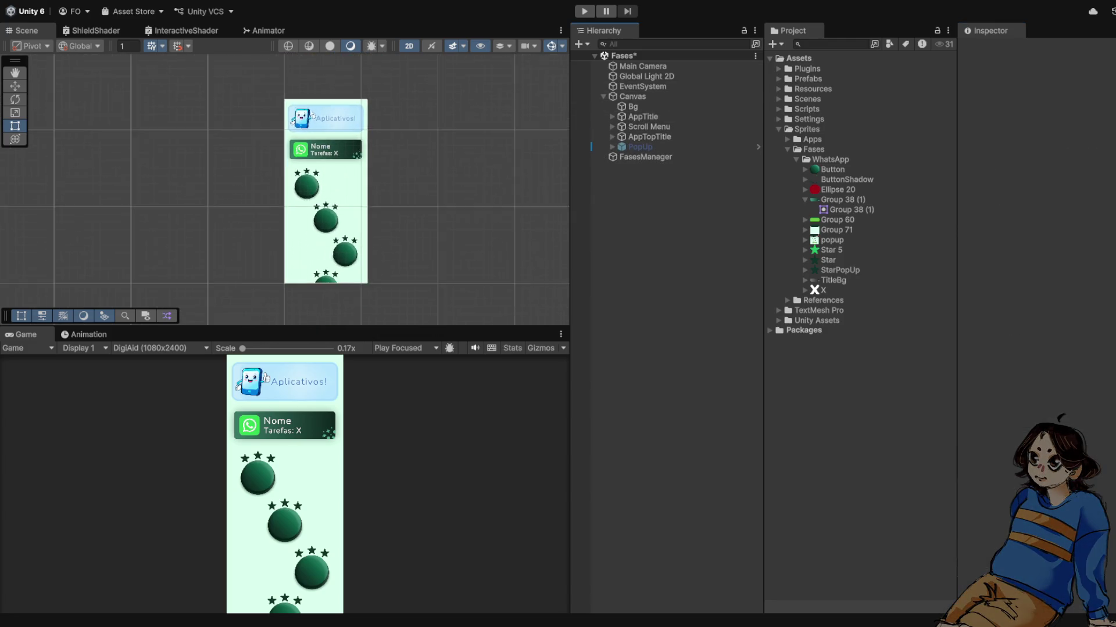
Step: Scroll up the Hierarchy to review the Fases Canvas objects
scroll(401, 166, "up", 2)
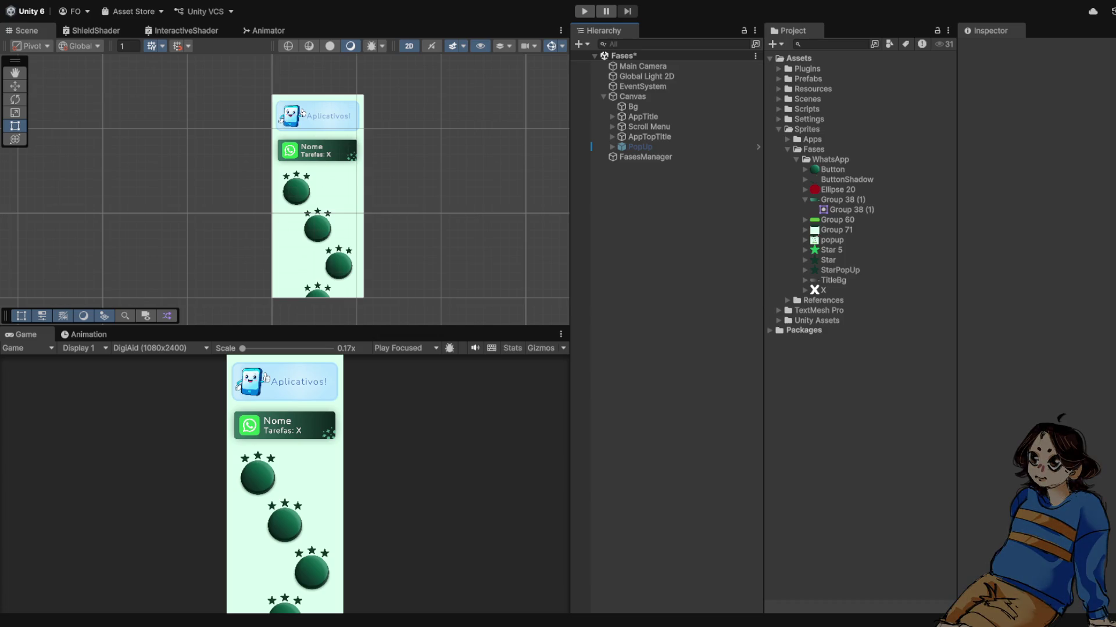
Step: Inspect the Bg, Canvas, PopUp, Scroll Menu, AppTopTitle and AppTitle objects
scroll(324, 152, "up", 8)
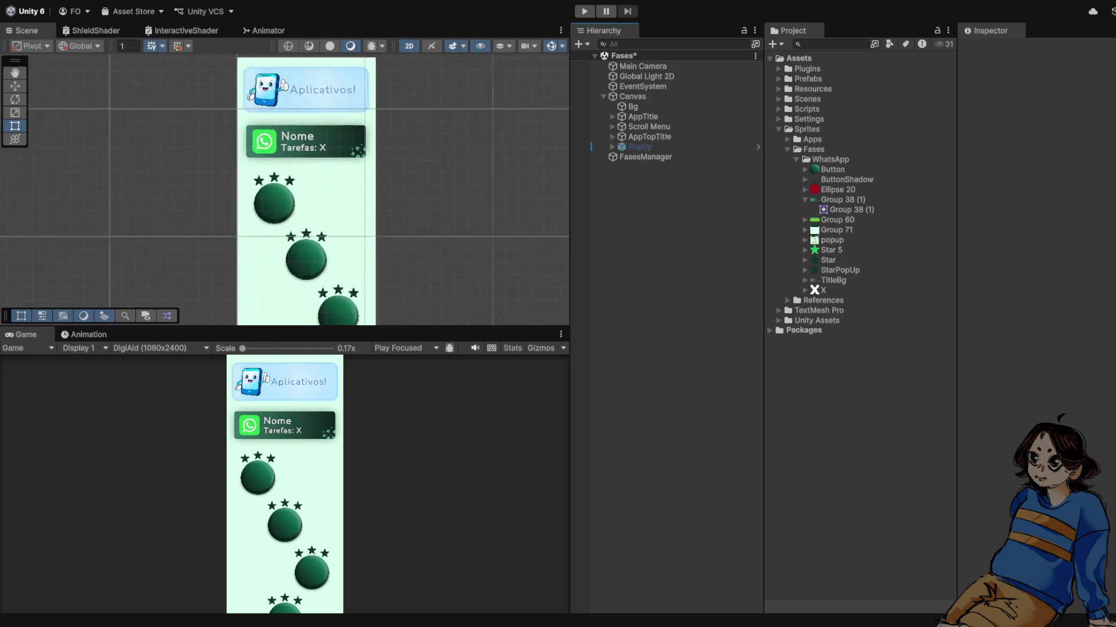
left_click(633, 106)
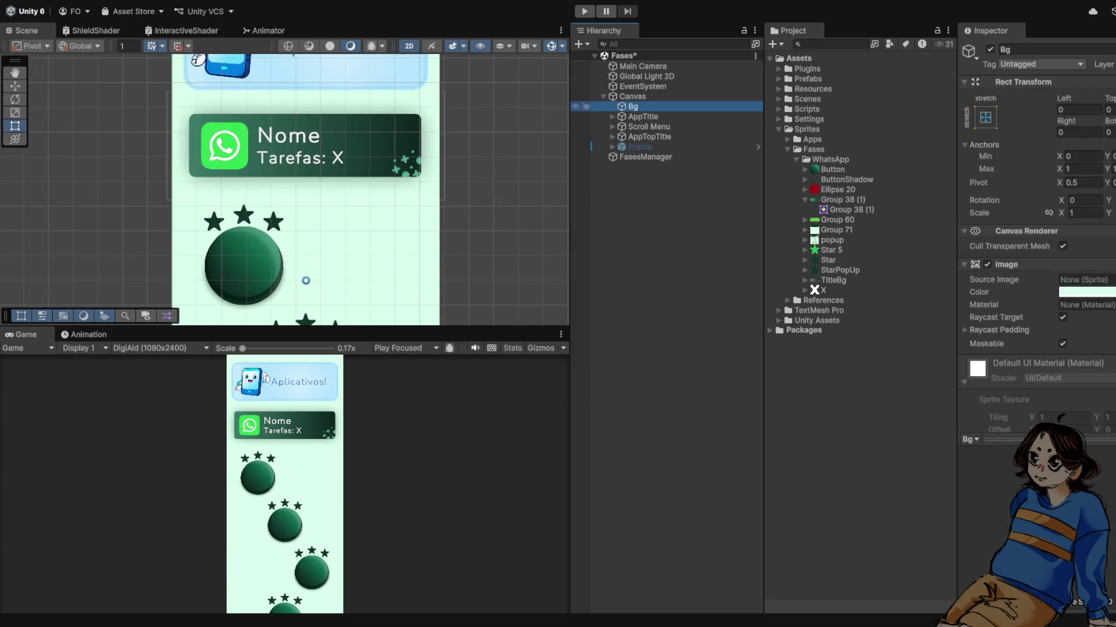
left_click(632, 96)
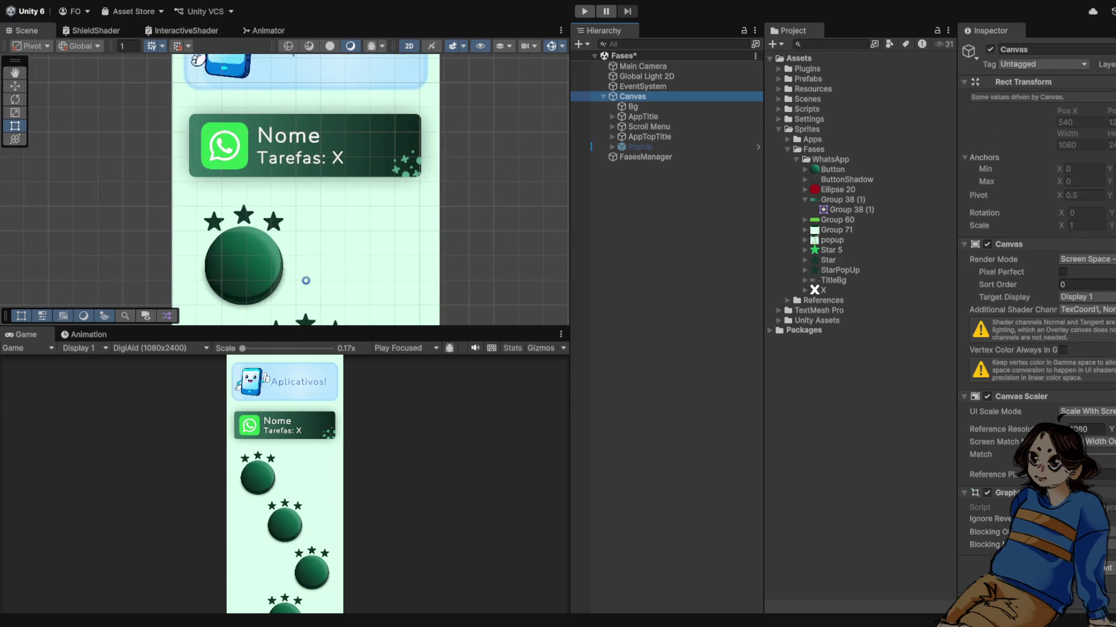
left_click(591, 147)
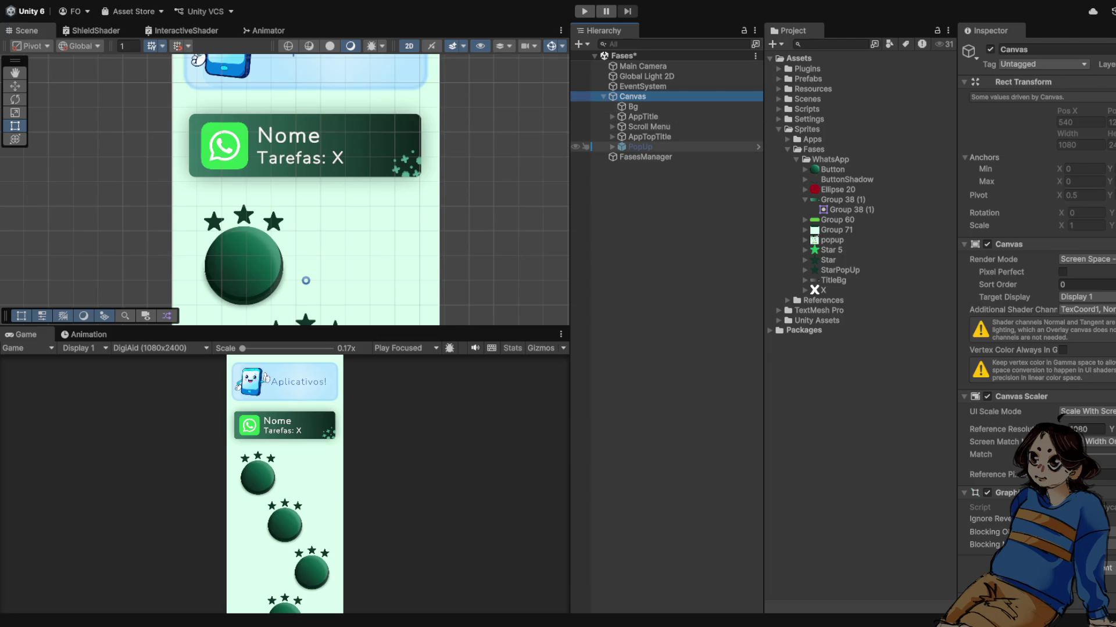
left_click(649, 126)
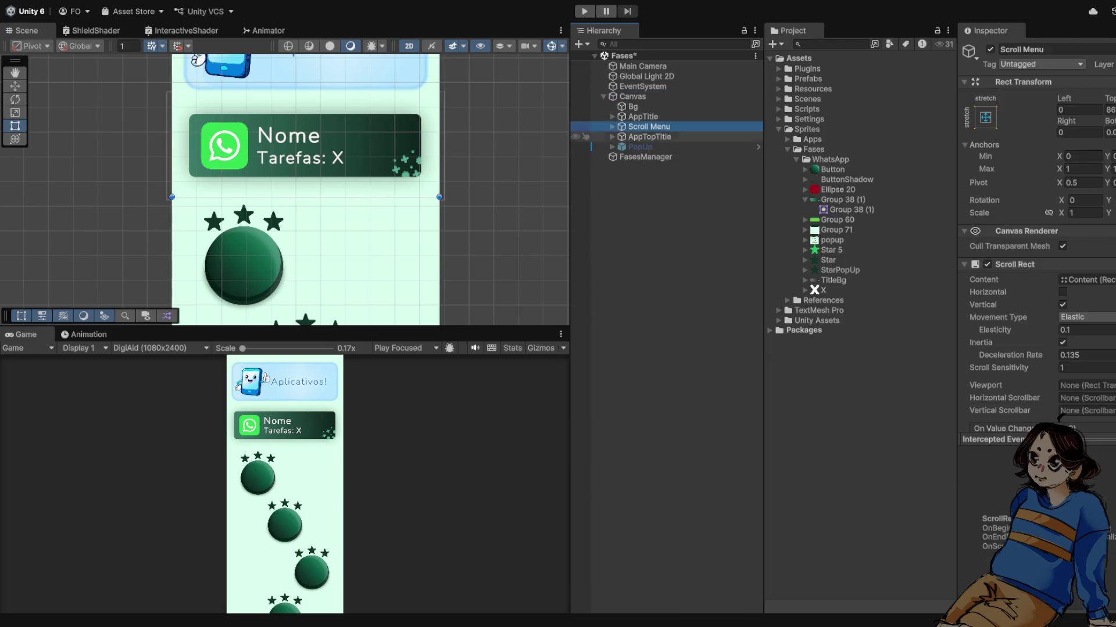
left_click(649, 137)
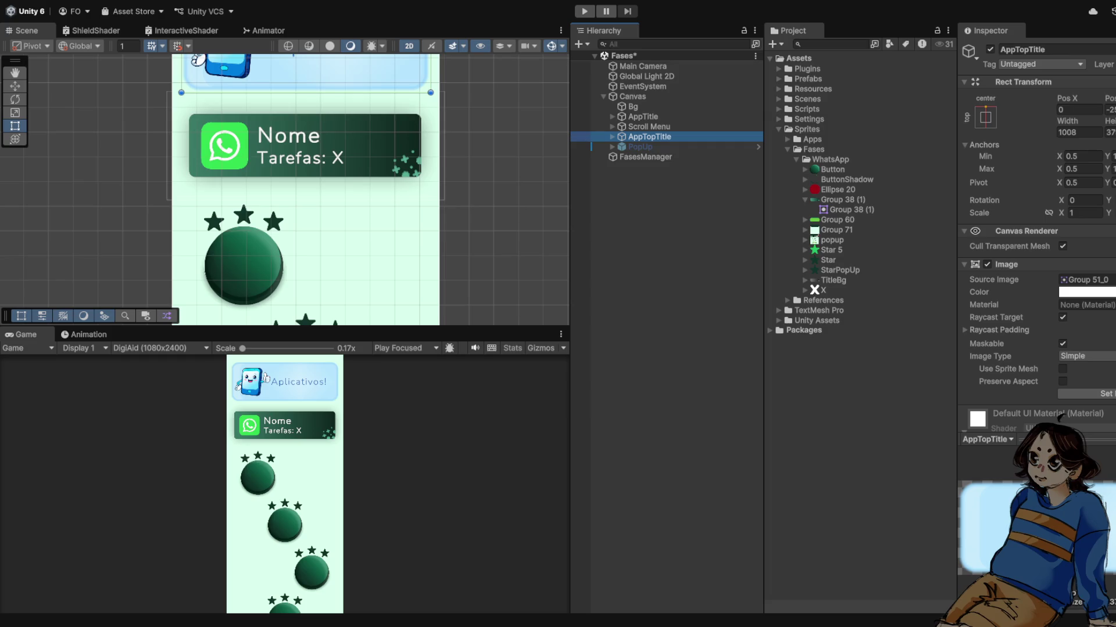
left_click(643, 116)
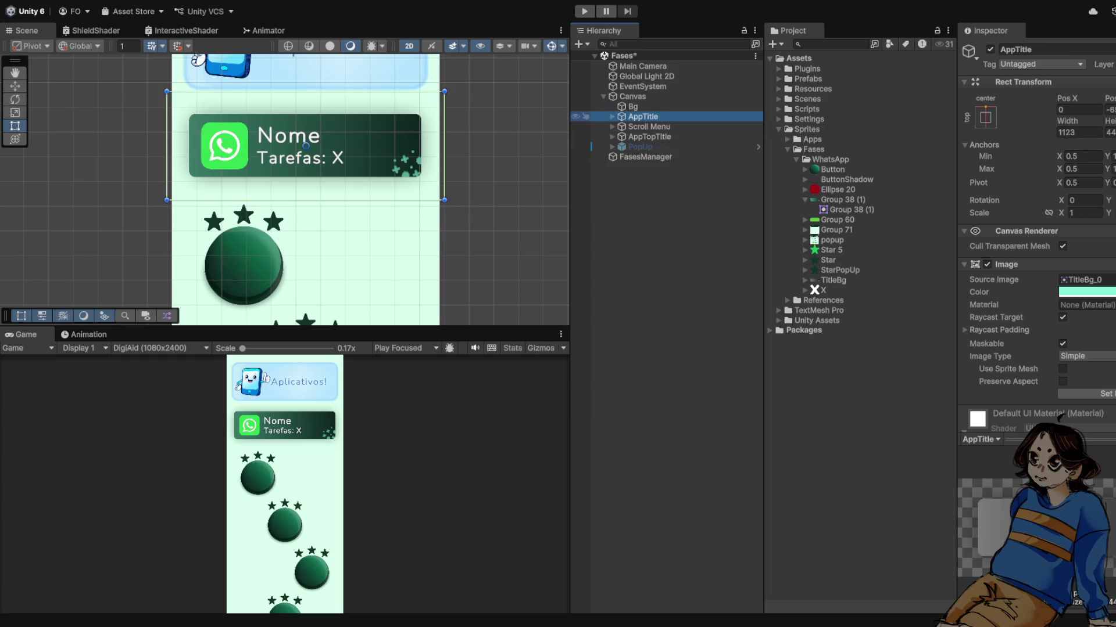
Step: Briefly expand AppTitle, recheck PopUp and AppTopTitle, then reselect AppTitle
scroll(445, 123, "up", 1)
left_click(612, 116)
left_click(612, 117)
scroll(338, 224, "down", 3)
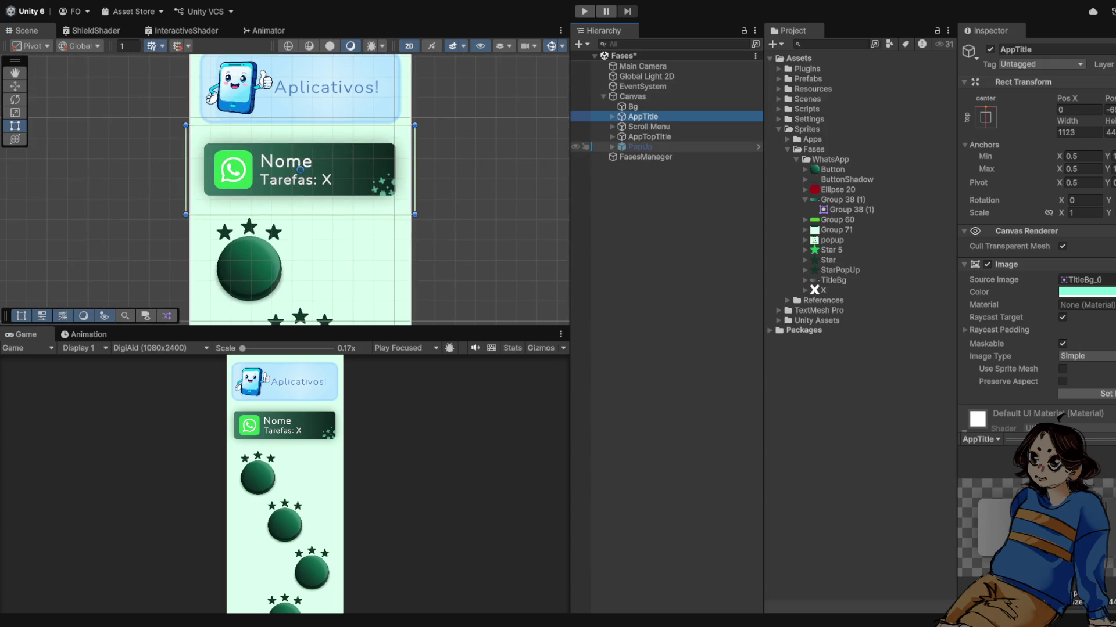
left_click(640, 146)
left_click(649, 136)
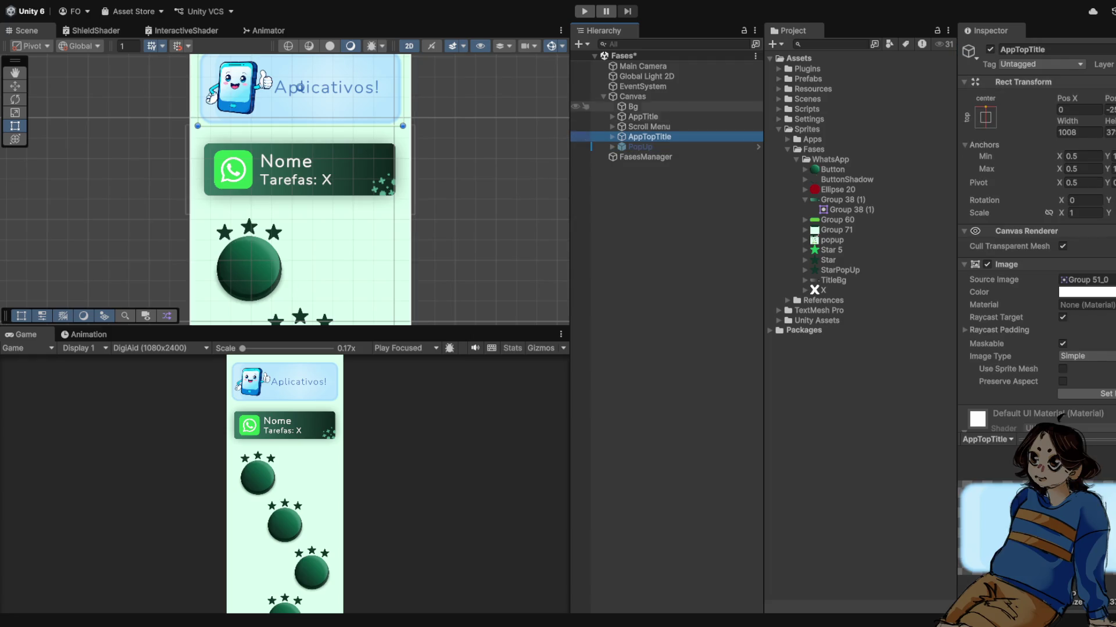
left_click(299, 169)
scroll(300, 169, "down", 1)
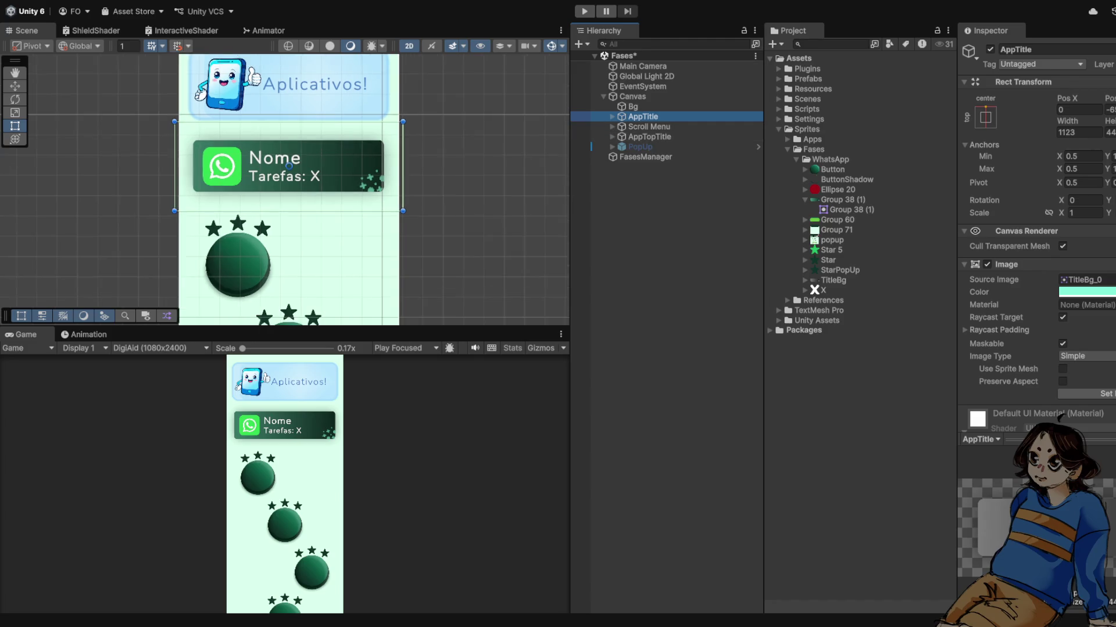
scroll(289, 167, "down", 1)
Step: Move Scroll Menu below AppTopTitle, then expand AppTitle to show Nome, Tarefas and AppLogo
left_click_drag(643, 116, 646, 141)
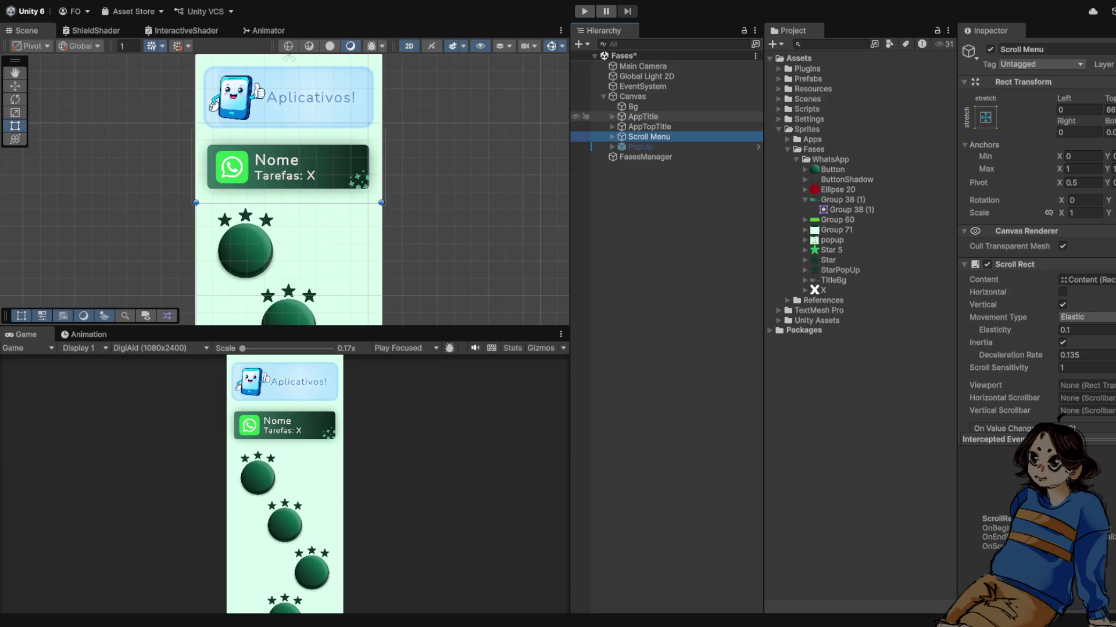
left_click(649, 126)
left_click(643, 116)
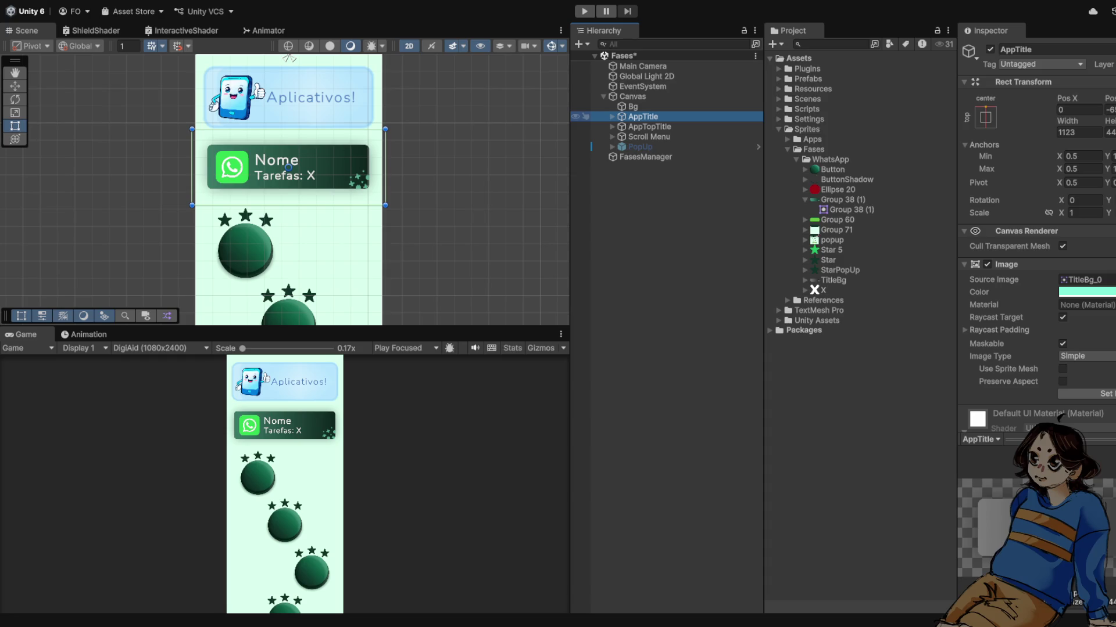
left_click(612, 116)
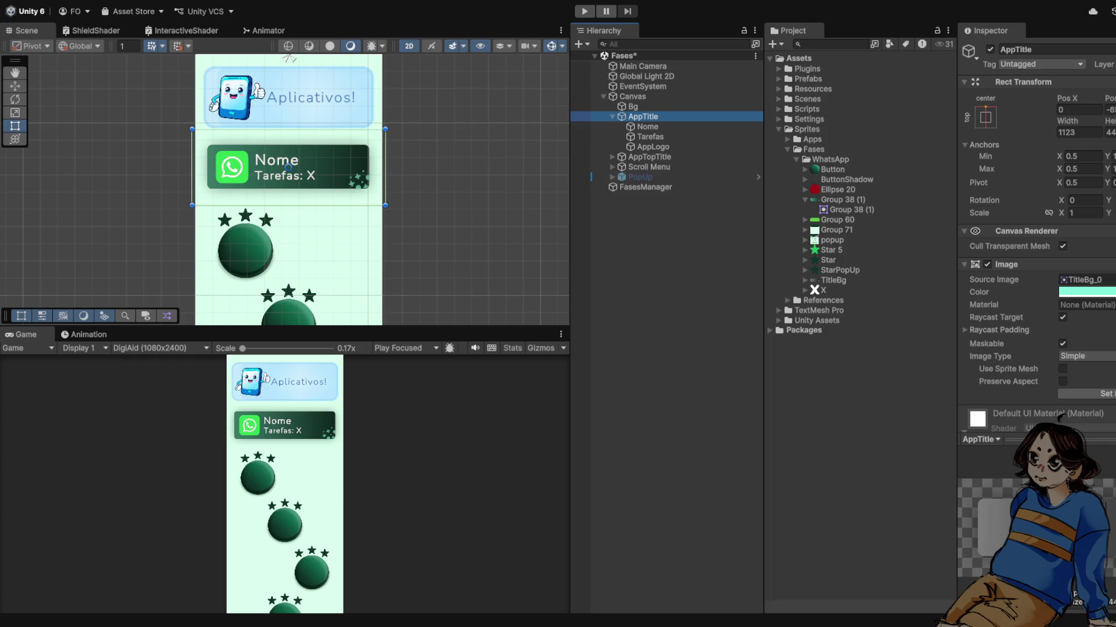
scroll(267, 168, "up", 3)
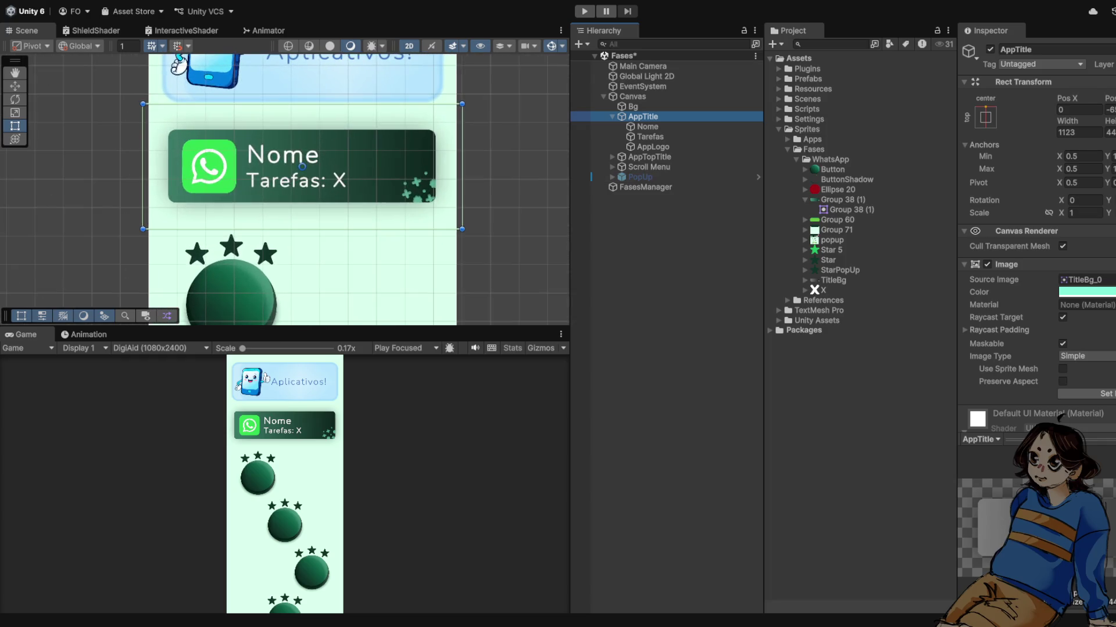
scroll(269, 164, "up", 1)
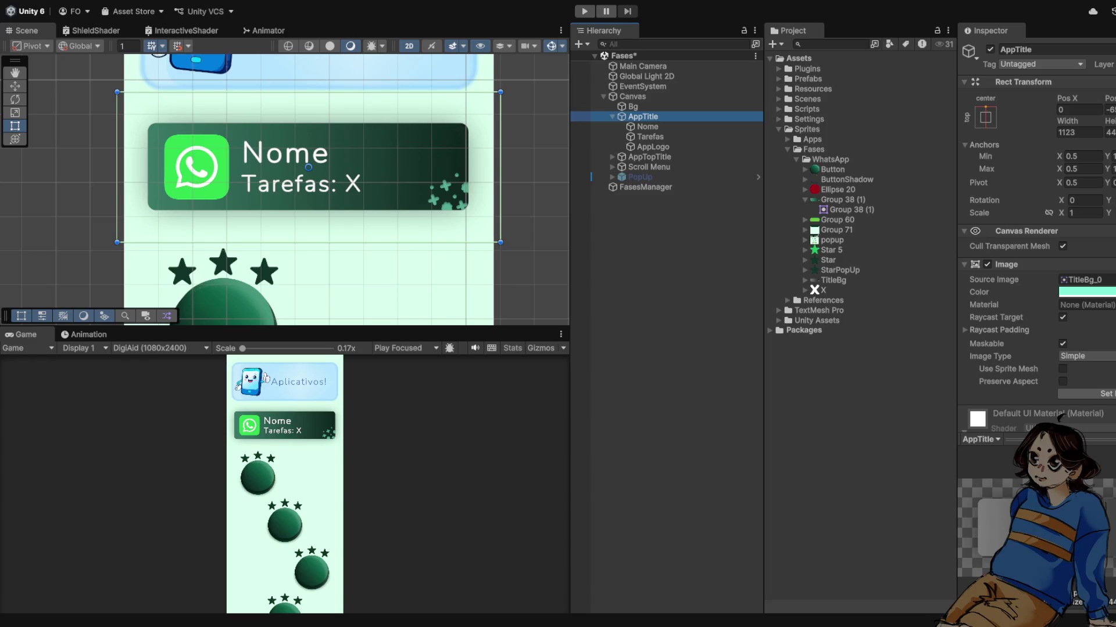
Step: Undo the colour change to keep the card green, then duplicate AppTitle as AppTitle (1)
left_click(1061, 415)
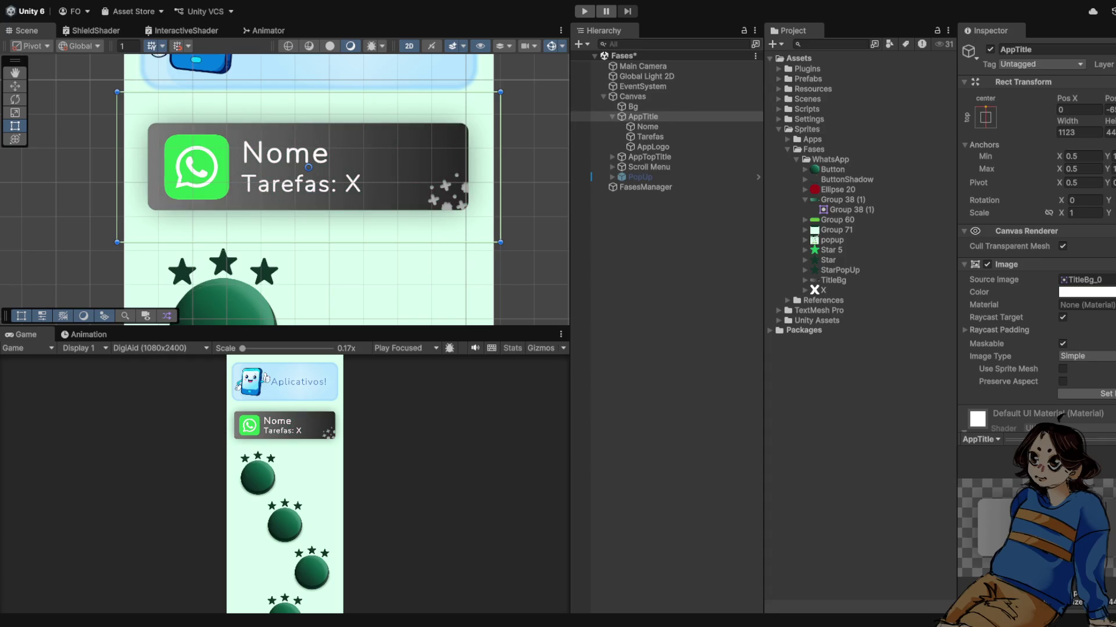
key("ctrl+z")
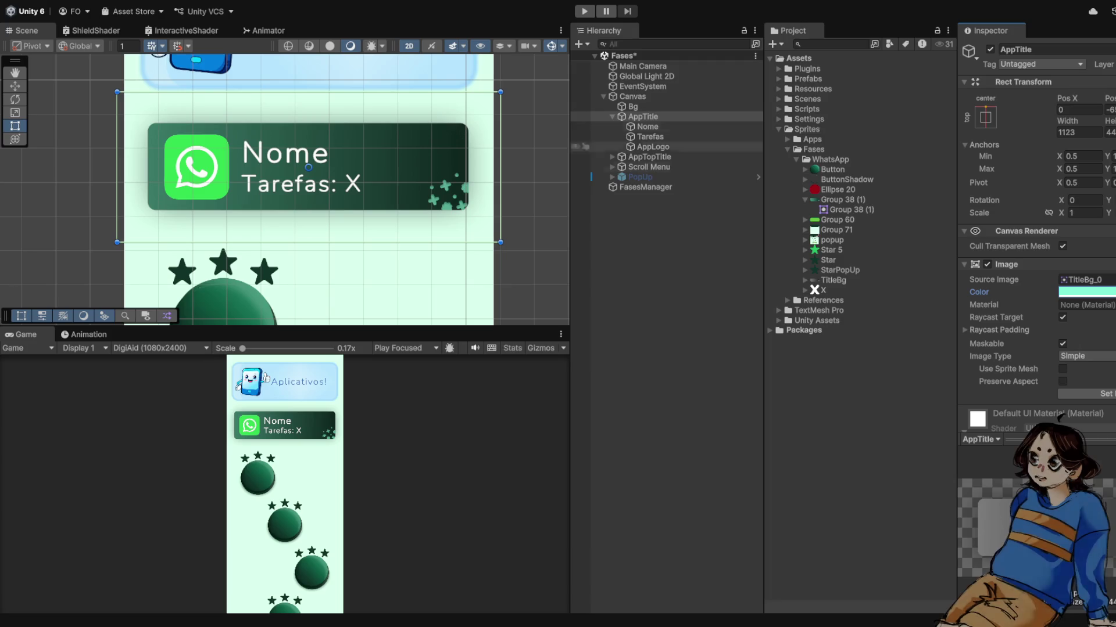
left_click(612, 117)
key("ctrl+d")
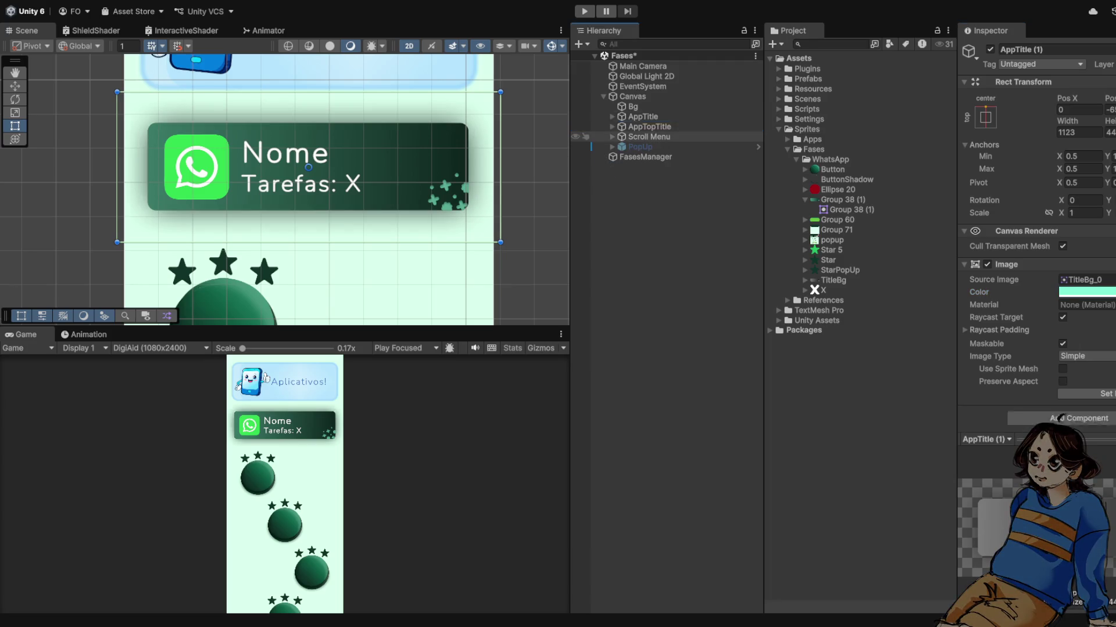
scroll(308, 168, "down", 5)
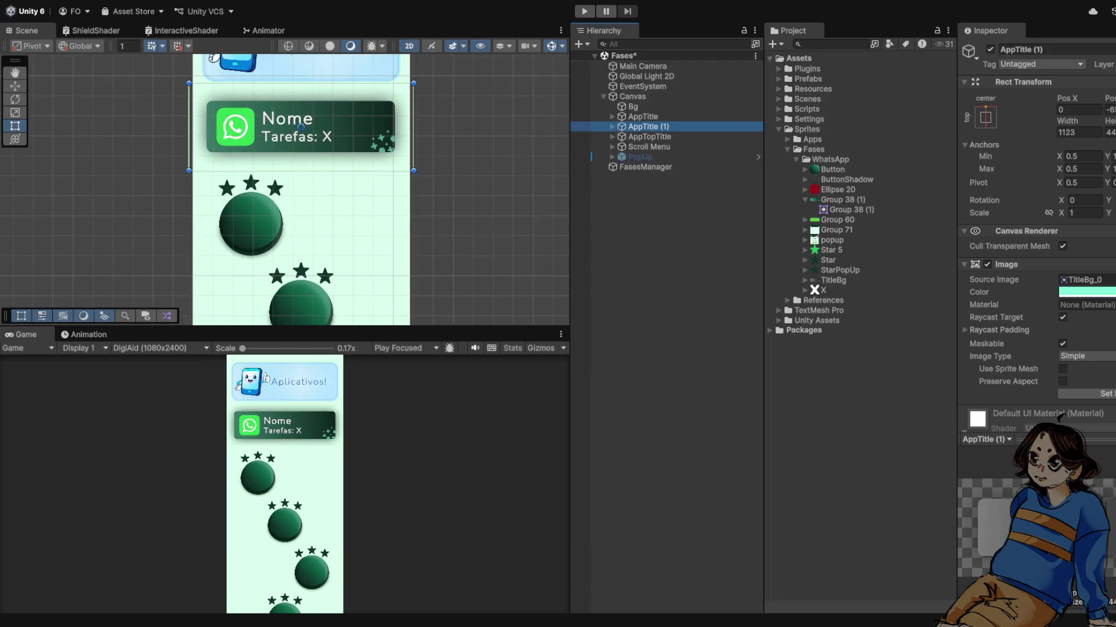
Step: Move AppTitle (1) below the original and give it the Group 38 (1) sprite
key("w")
left_click_drag(306, 119, 307, 176)
scroll(306, 174, "up", 3)
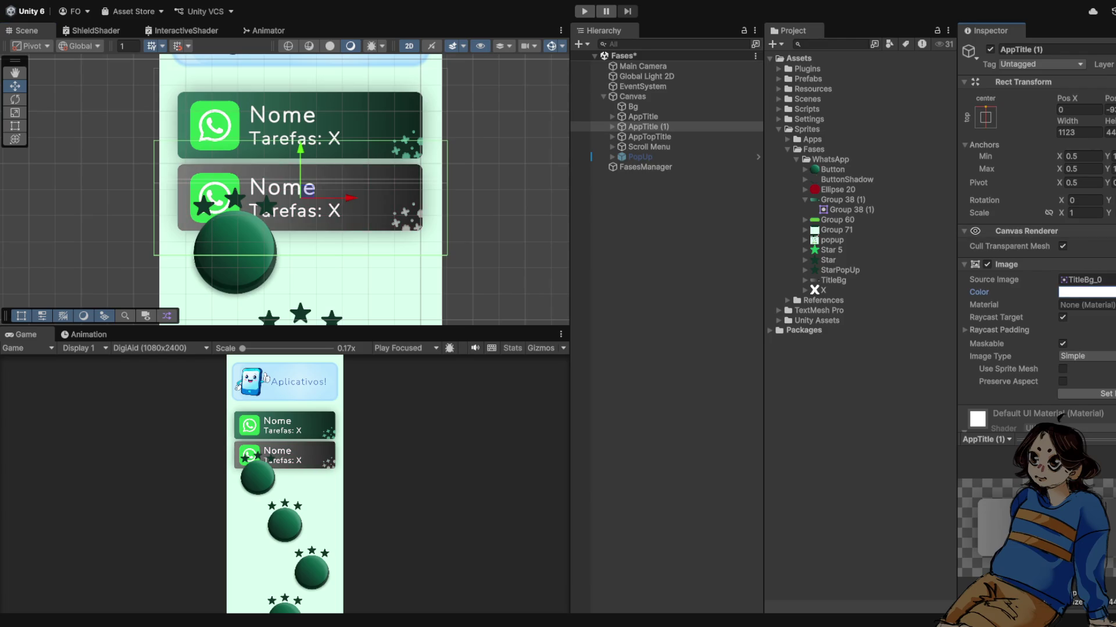
left_click(805, 199)
mouse_move(842, 199)
left_mouse_down()
mouse_move(1084, 292)
mouse_move(1084, 279)
left_mouse_up()
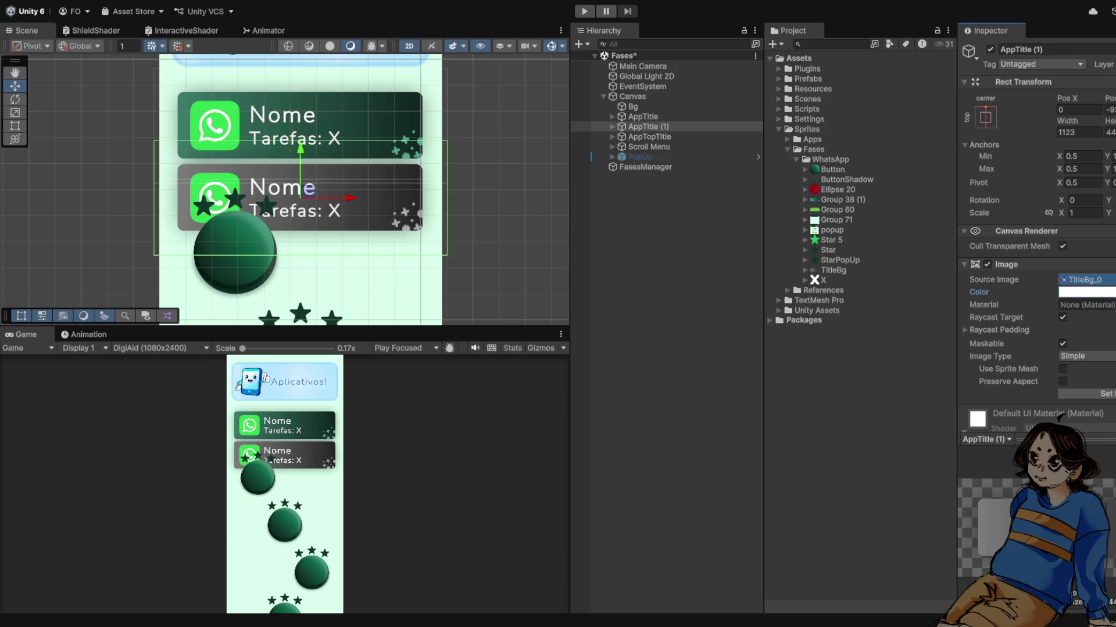
Step: Select the original AppTitle card and briefly expand, then collapse, its children
scroll(302, 191, "up", 2)
scroll(302, 191, "down", 3)
scroll(302, 191, "up", 2)
left_click(642, 116)
left_click(612, 116)
left_click(612, 116)
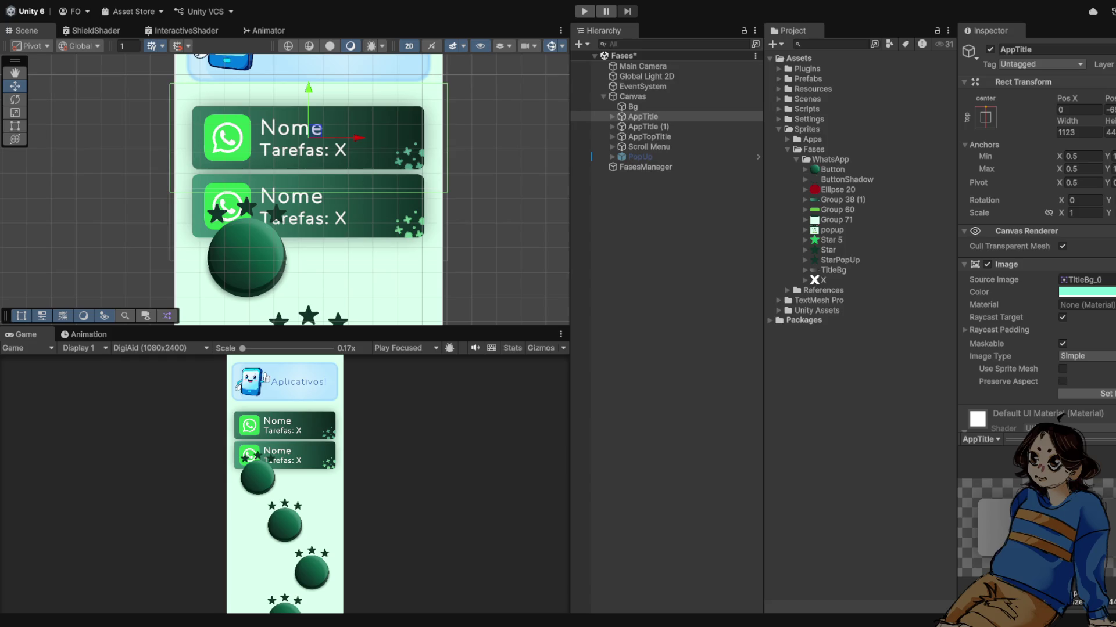
Step: Scroll through the Hierarchy and select the copied card AppTitle (1)
scroll(360, 151, "down", 5)
scroll(358, 150, "up", 4)
scroll(302, 157, "up", 1)
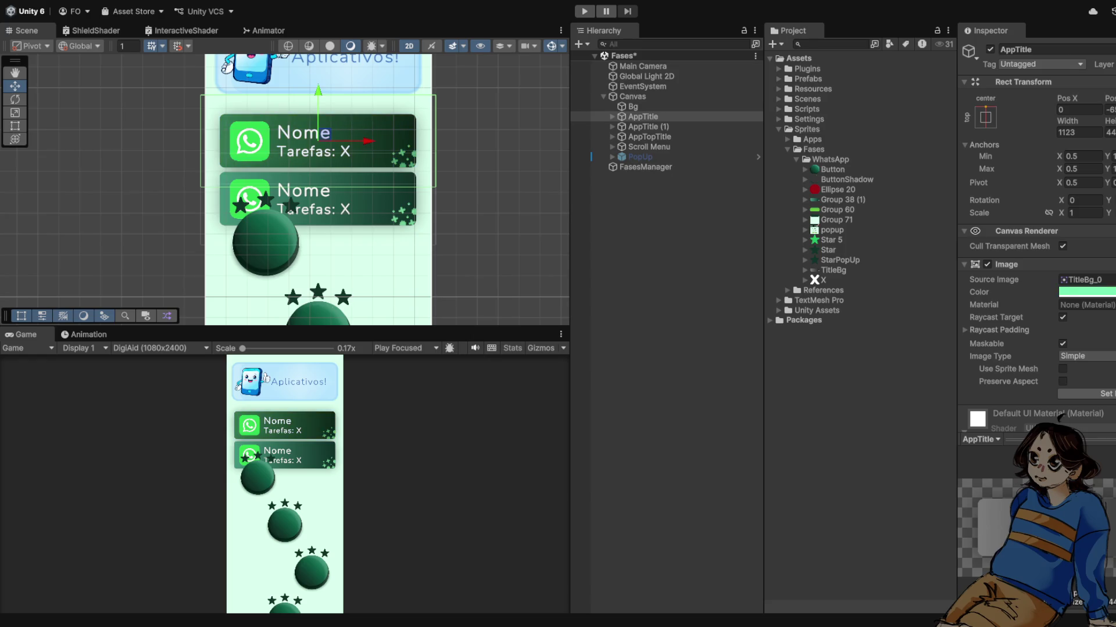
scroll(309, 161, "up", 4)
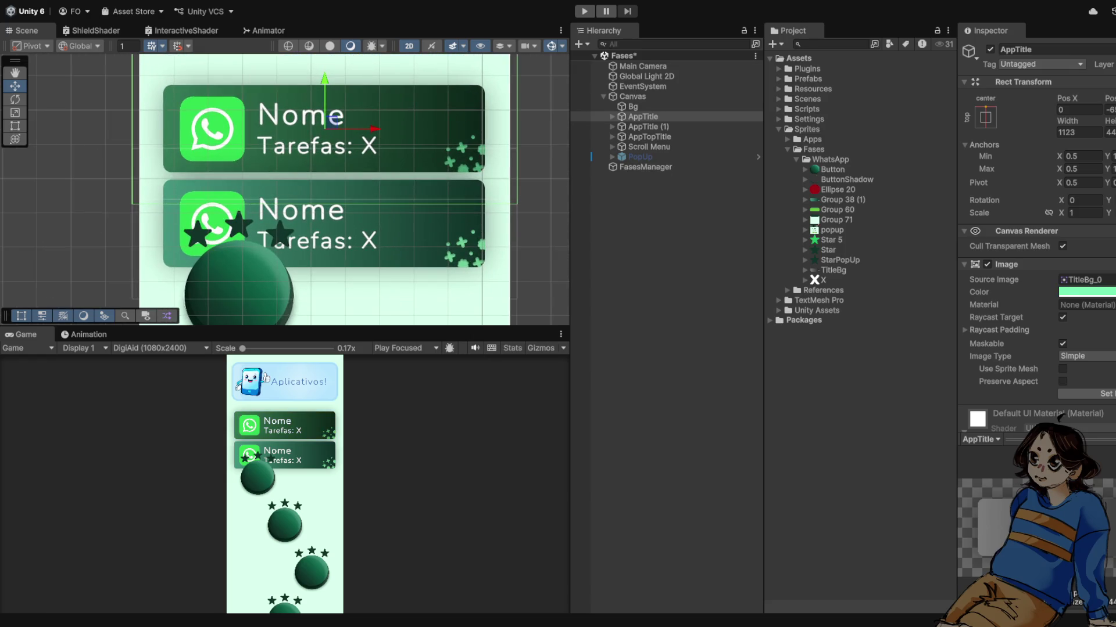
scroll(334, 120, "down", 2)
scroll(318, 155, "up", 3)
scroll(318, 155, "up", 1)
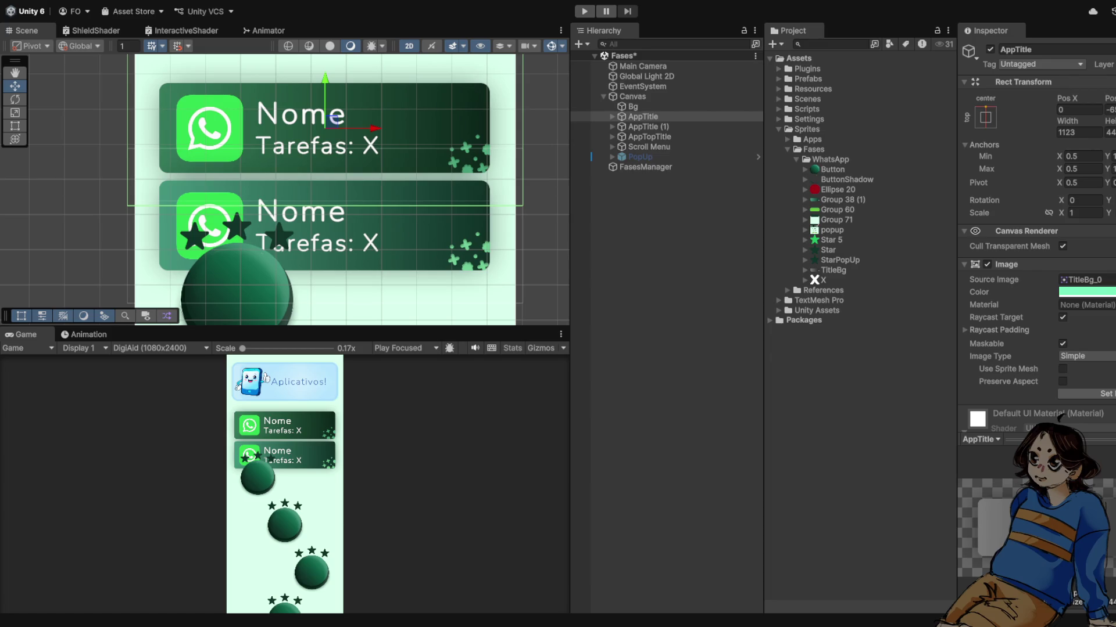
left_click(648, 127)
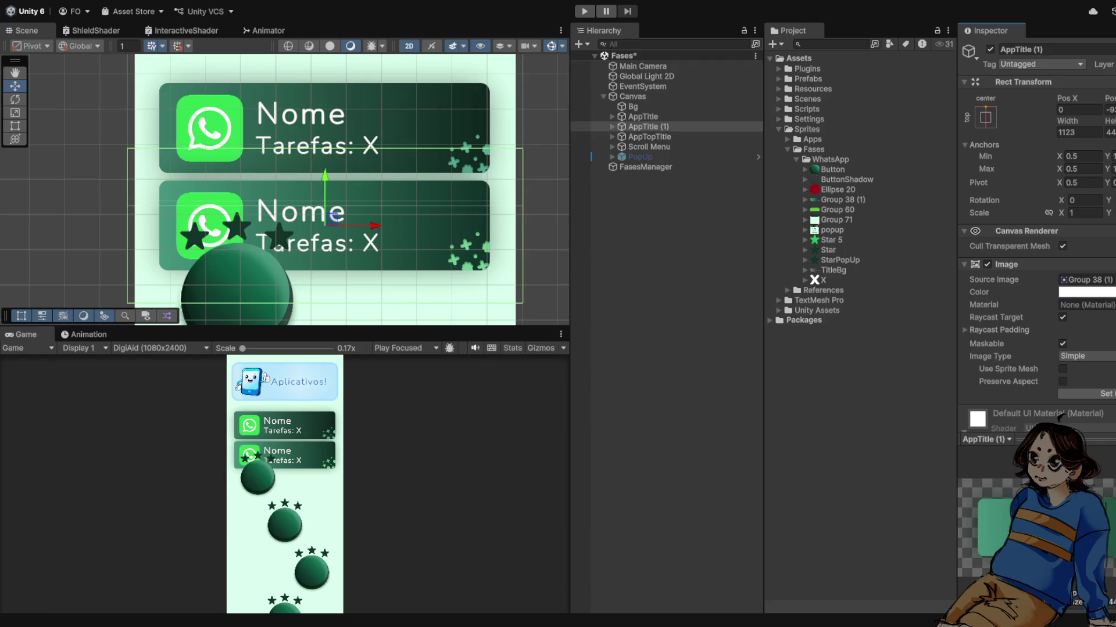
Step: Select the original AppTitle and expand it with the Right arrow to list Nome, Tarefas, AppLogo
left_click(642, 117)
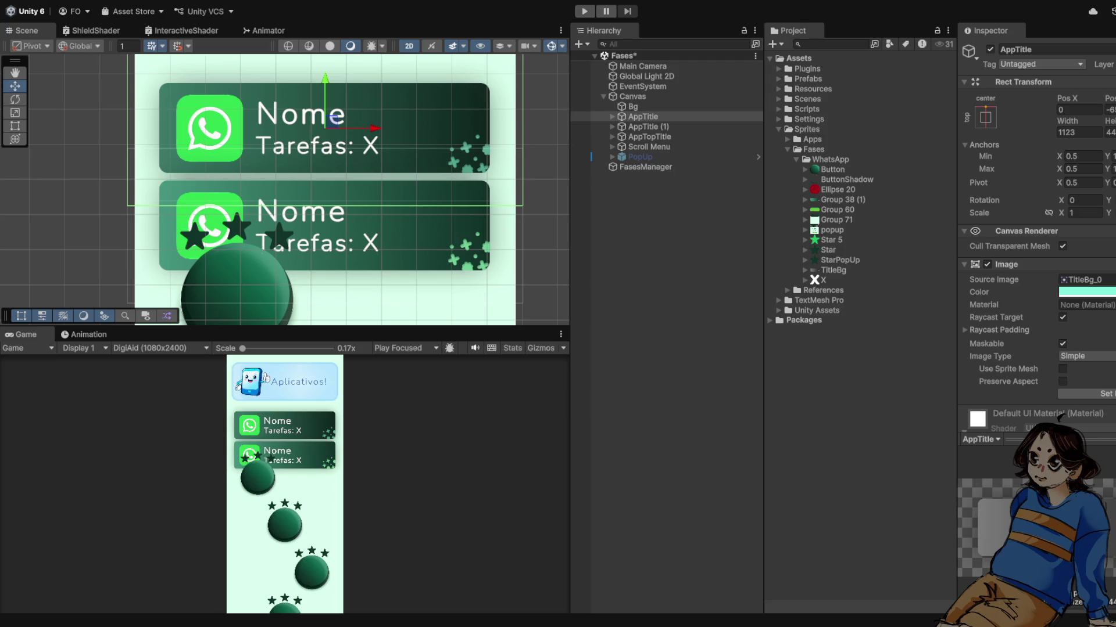
scroll(246, 157, "down", 2)
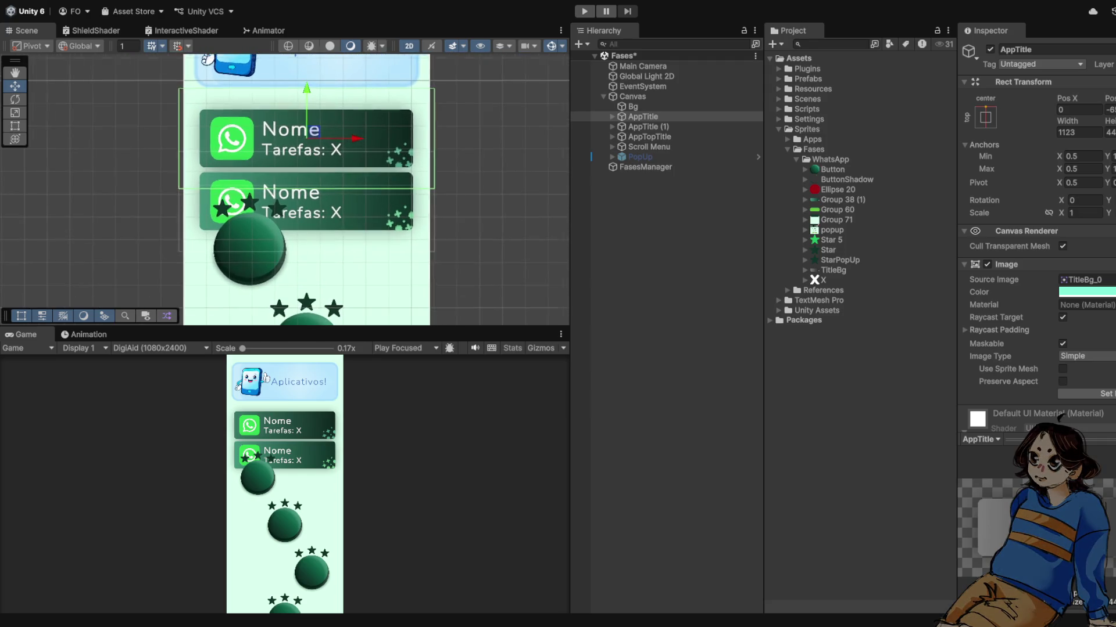
left_click(642, 117)
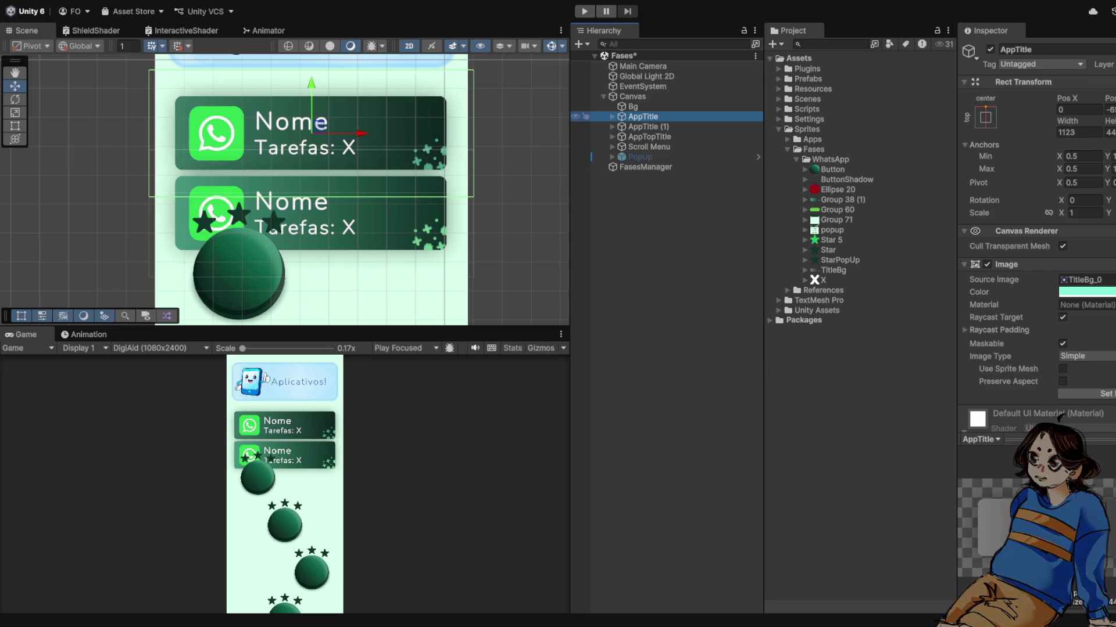
key("Right")
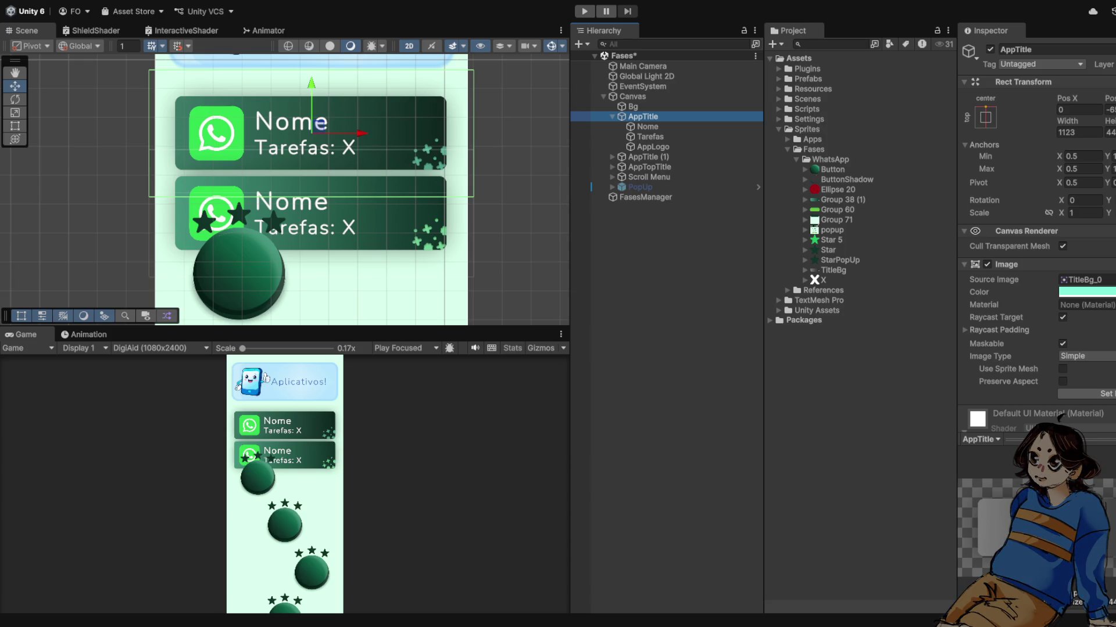
scroll(284, 189, "up", 3)
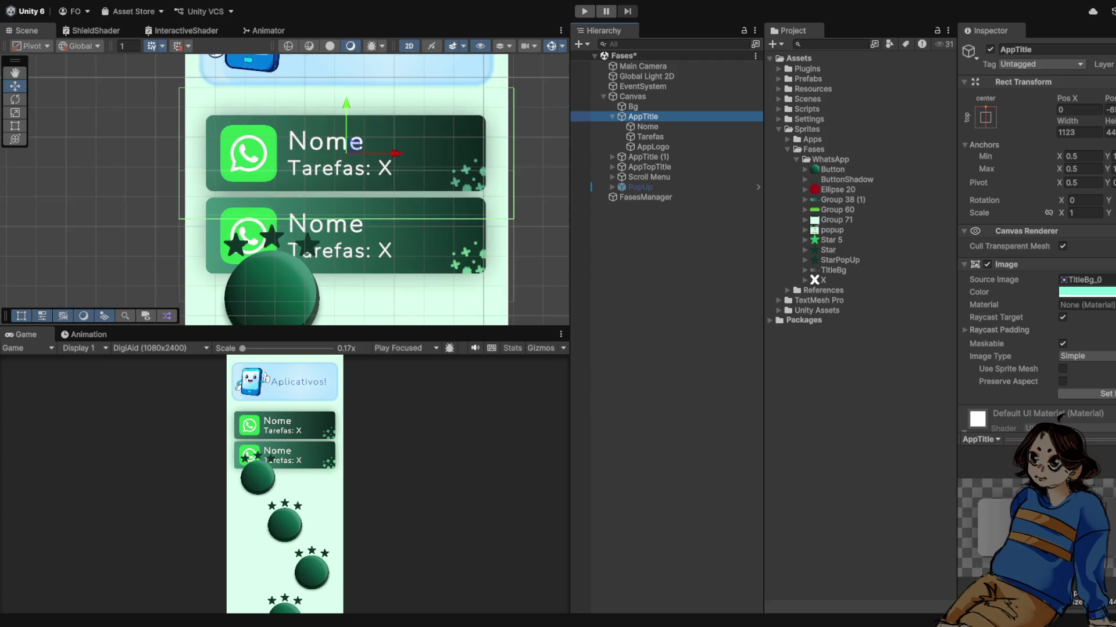
scroll(305, 159, "down", 2)
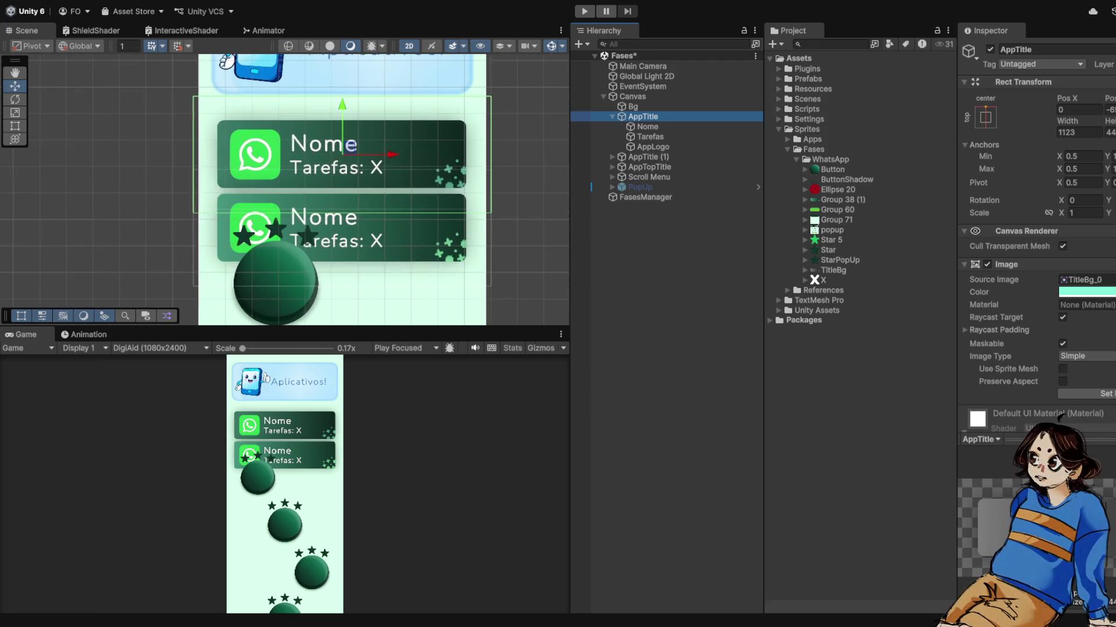
scroll(350, 146, "up", 2)
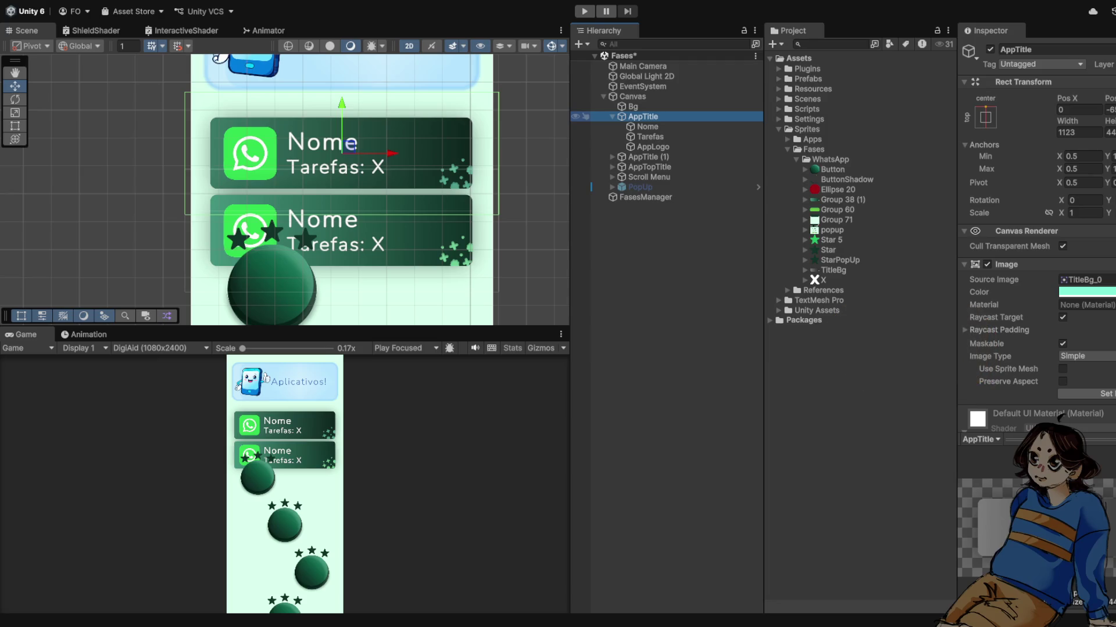
Step: Name the new image under AppTitle 'Detail' and select it
type("Detail")
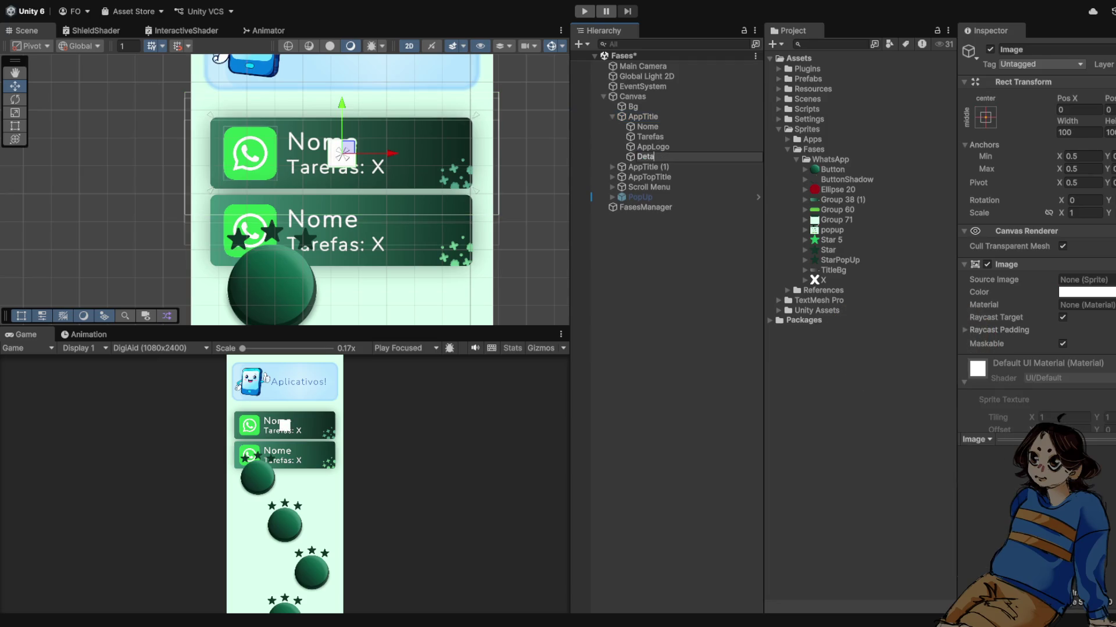
key("Return")
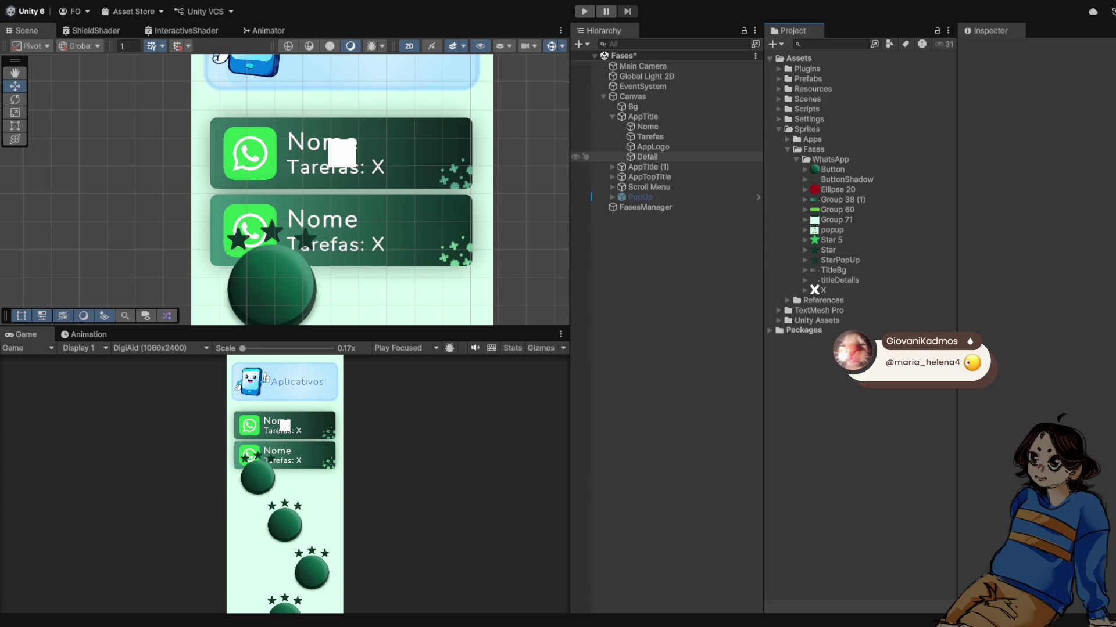
left_click(646, 157)
Step: Create a BlackAndWhite folder inside the Fases sprites folder, then reselect Detail
left_click(797, 159)
left_click(813, 149)
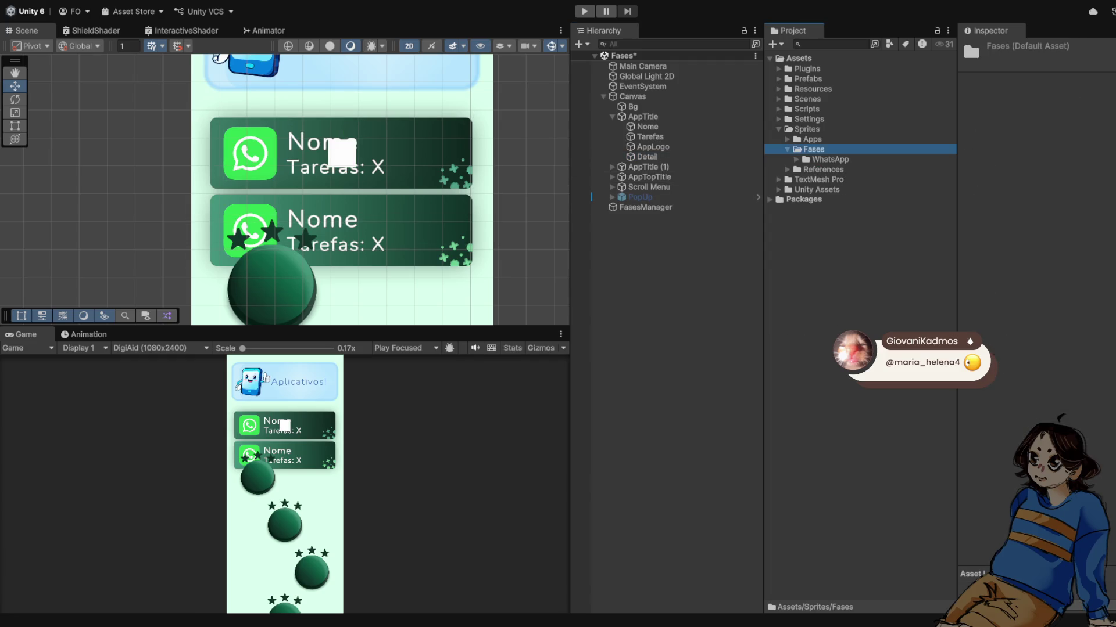
key("ctrl+shift+n")
type("Ba")
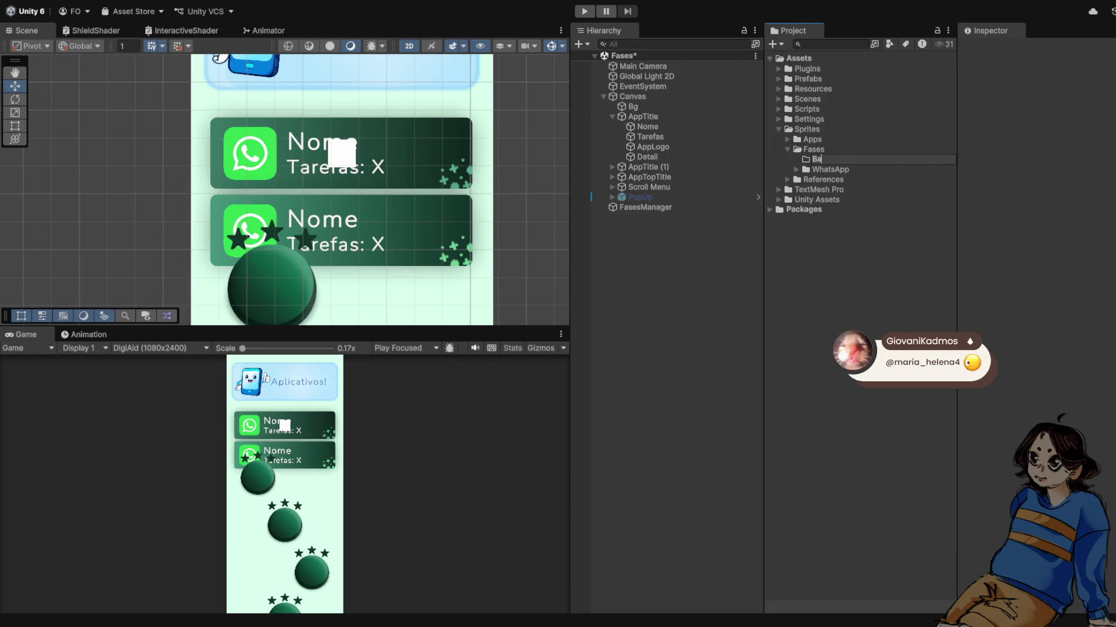
key("BackSpace")
type("lackAndWhite")
key("Return")
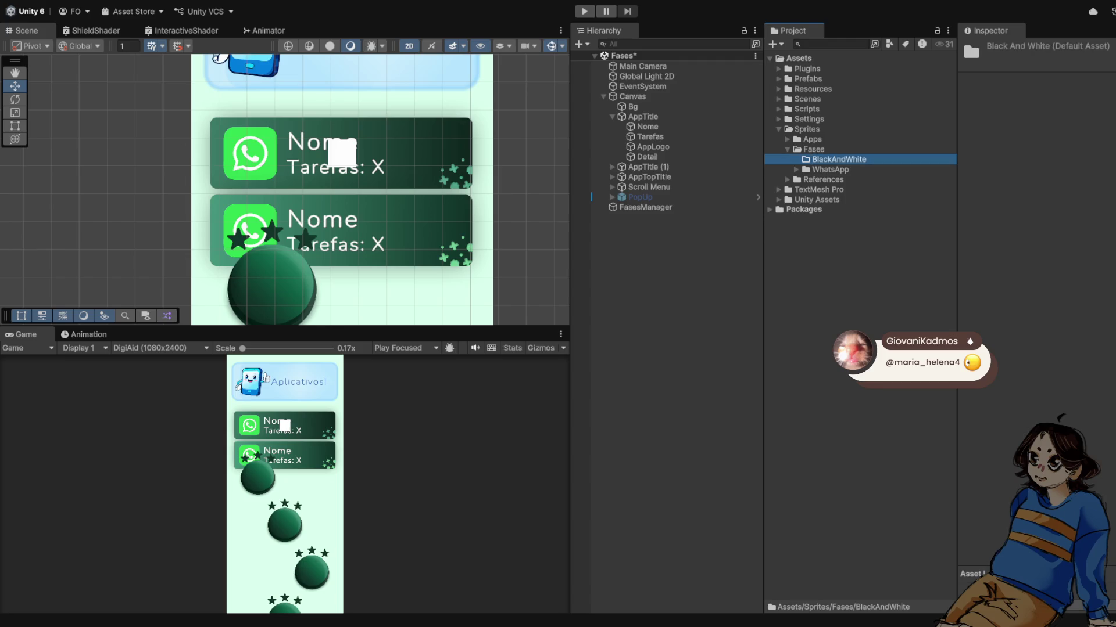
left_click(796, 170)
left_click(646, 157)
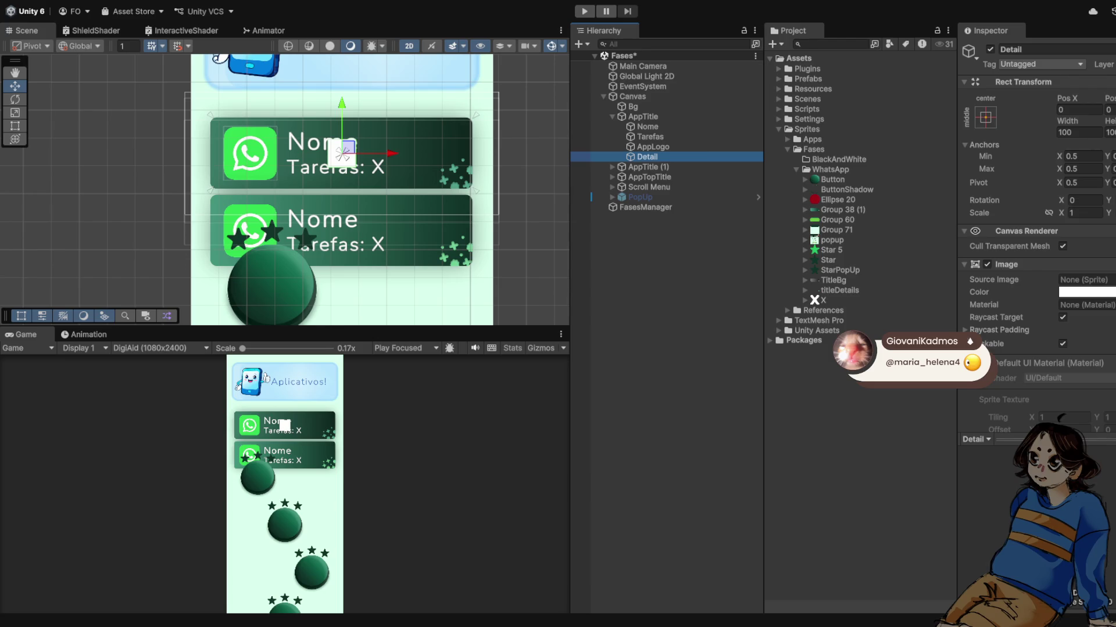
Step: Give Detail the titleDetails sprite at native size, undoing a trial move to the left
left_click_drag(839, 291, 1083, 280)
scroll(387, 133, "up", 1)
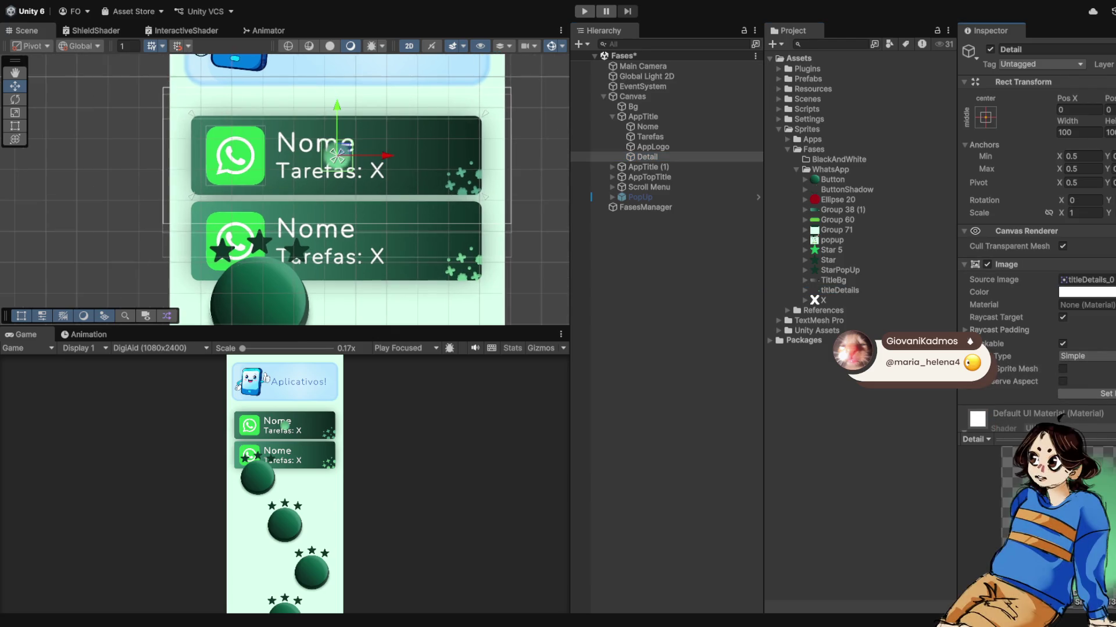
scroll(1037, 232, "down", 2)
left_click(1101, 343)
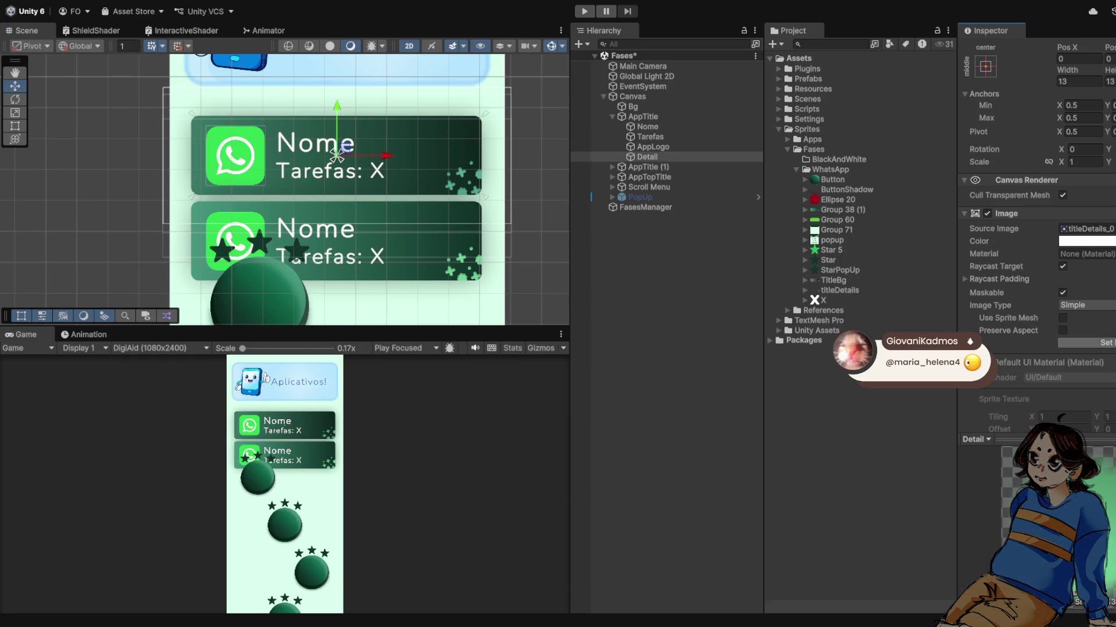
mouse_move(336, 156)
left_mouse_down()
mouse_move(229, 156)
mouse_move(586, 155)
mouse_move(531, 155)
left_mouse_up()
key("ctrl+z")
Step: Select the titleDetails texture in the Project to view its import settings
scroll(338, 155, "up", 1)
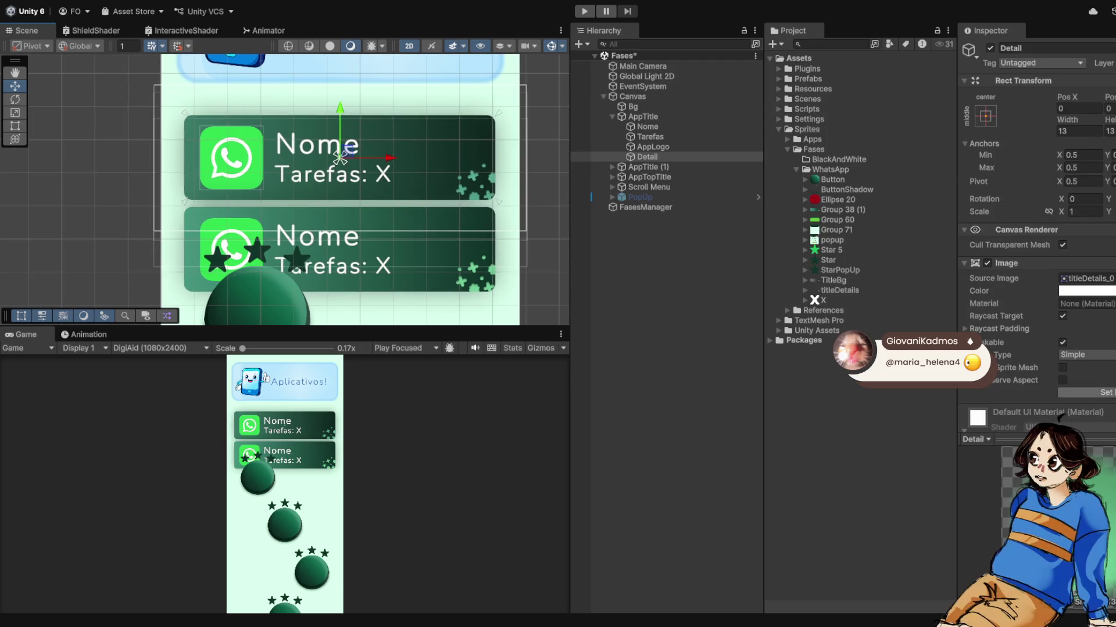
scroll(476, 231, "up", 2)
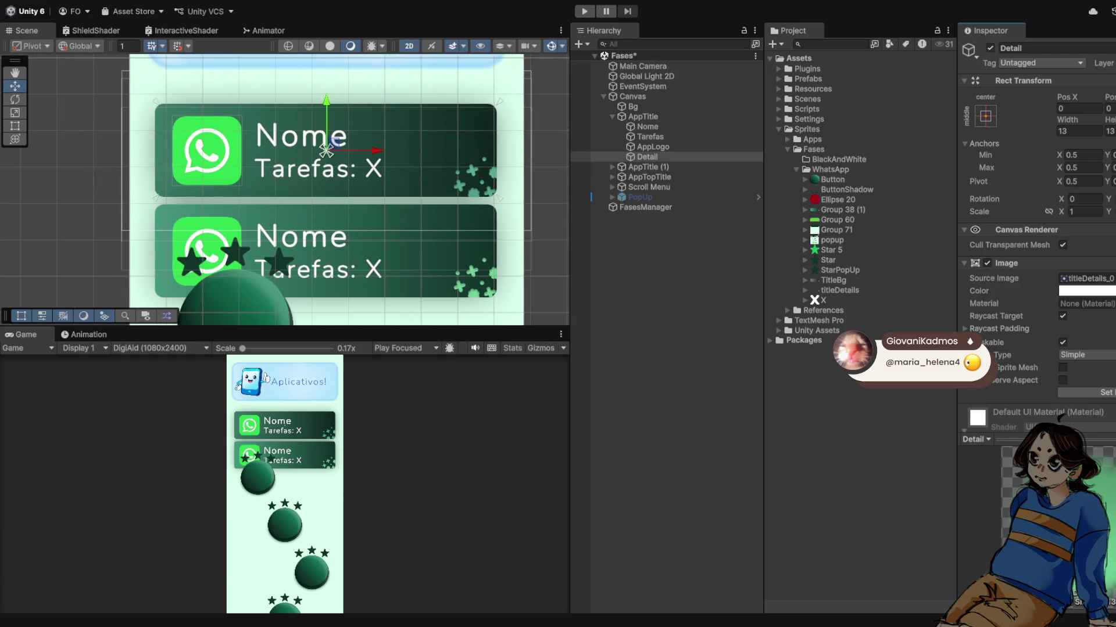
scroll(327, 150, "down", 1)
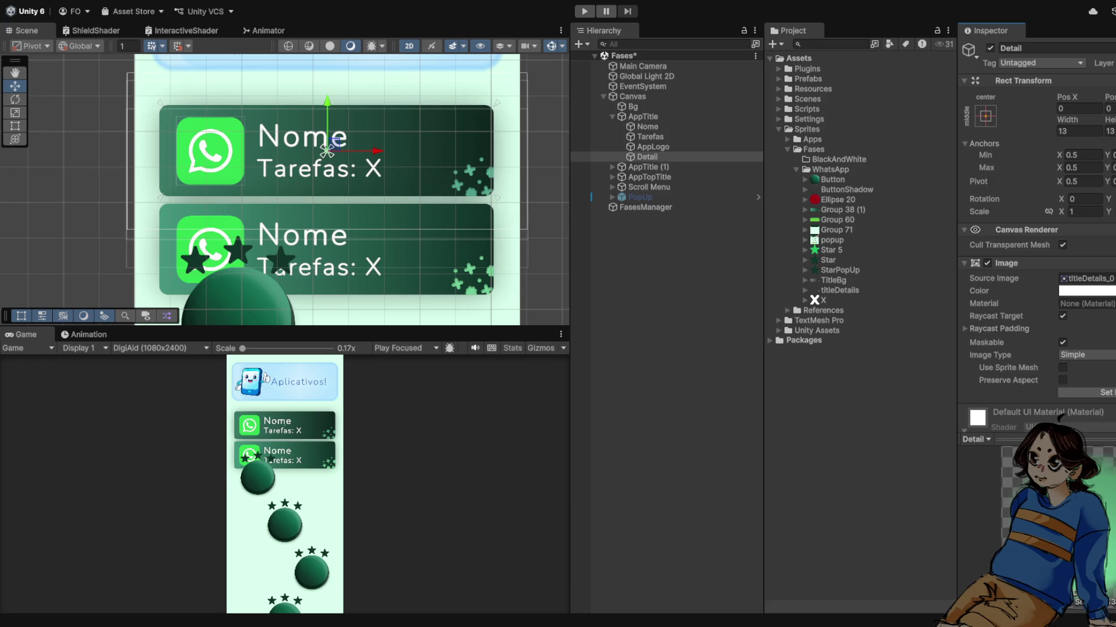
left_click(840, 290)
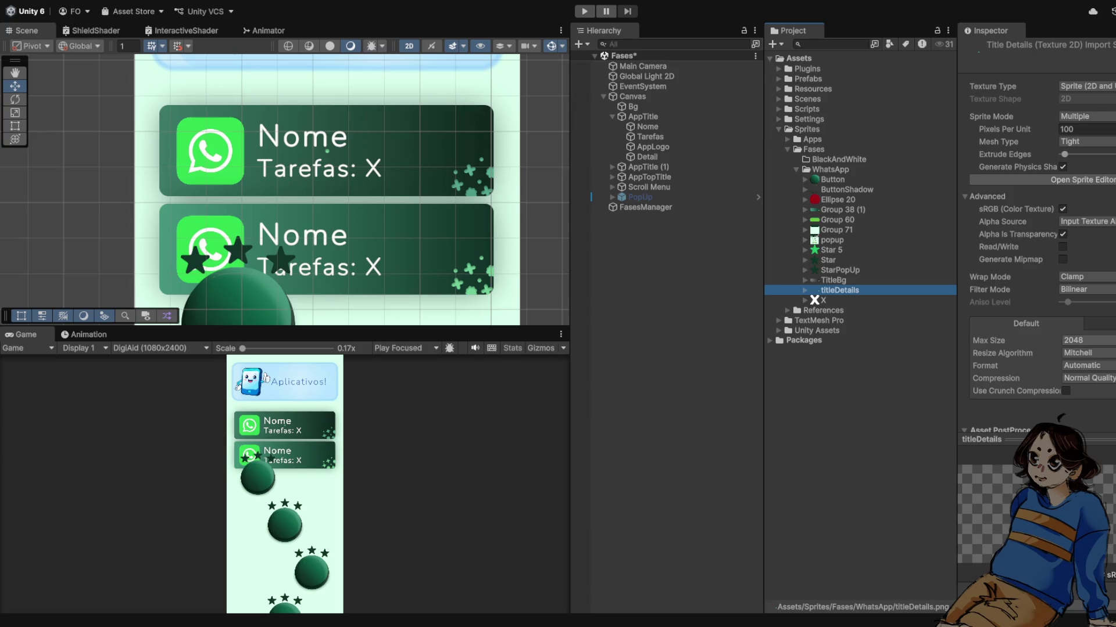
Step: Switch titleDetails to Single sprite mode and drop it into the Detail image's Source Image
left_click(804, 289)
left_click(805, 290)
left_click(1084, 116)
left_click(1075, 106)
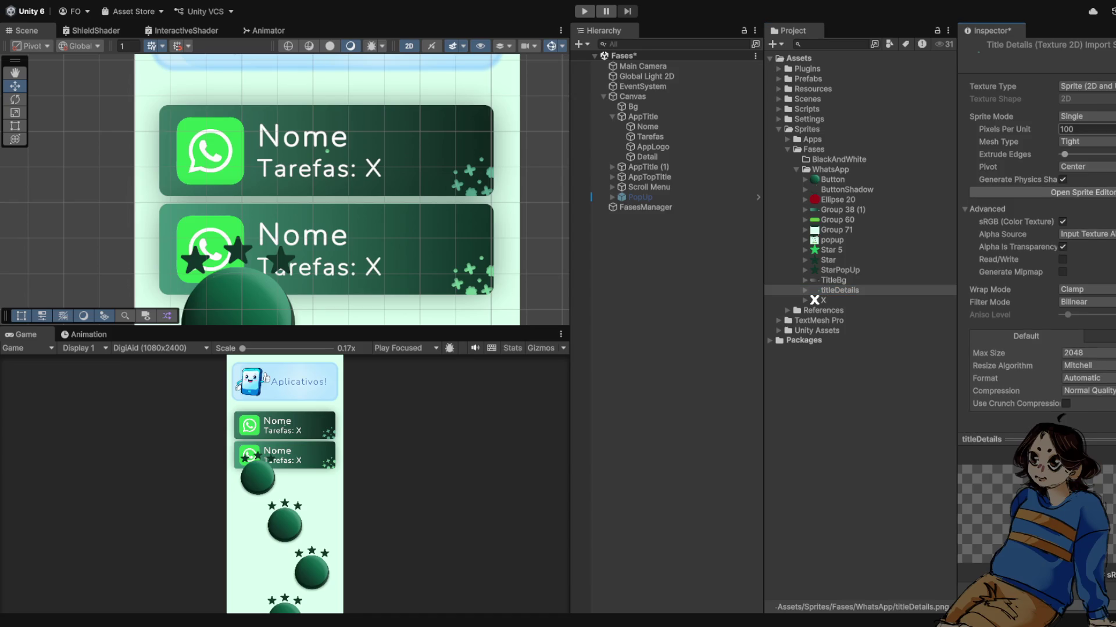
left_click(646, 156)
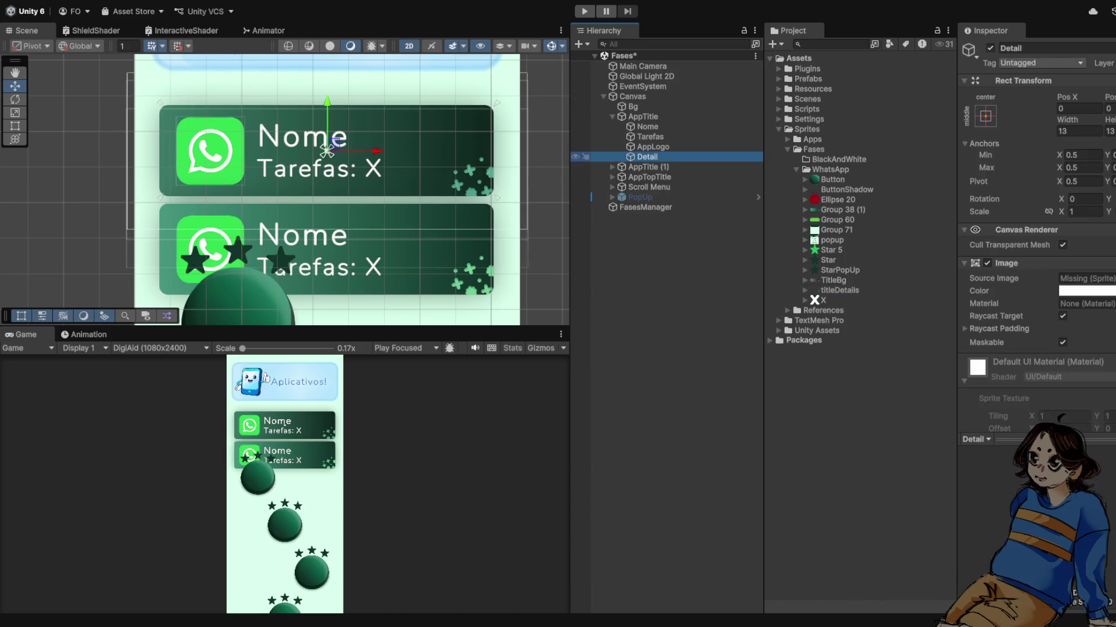
left_click_drag(840, 290, 1086, 278)
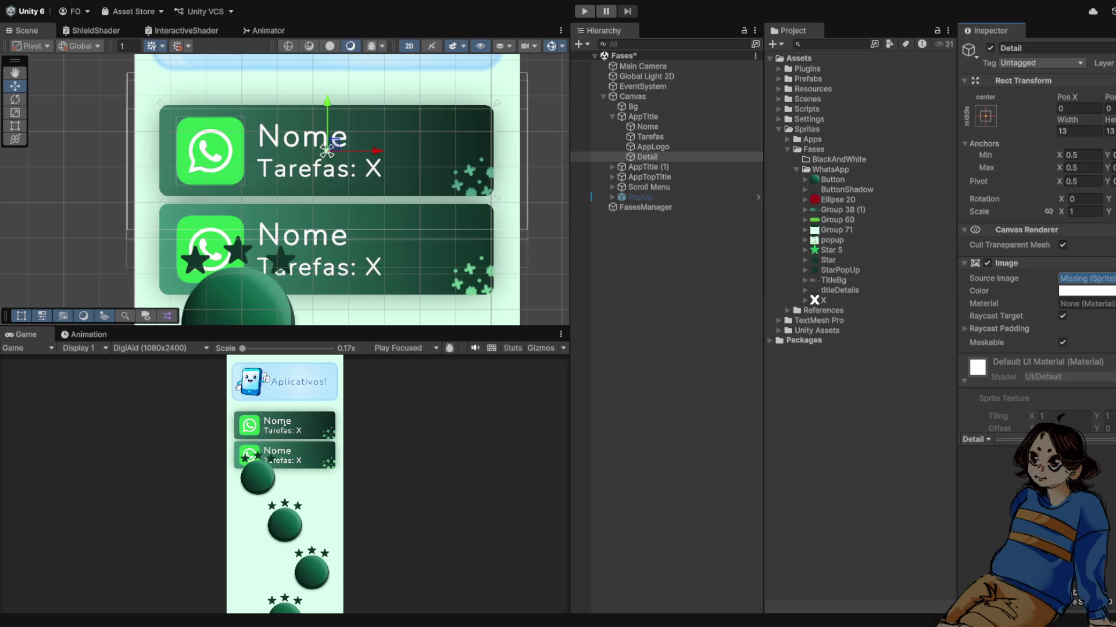
Step: Collapse AppTitle's children in the Hierarchy and select the Canvas to inspect its settings
scroll(1087, 279, "down", 3)
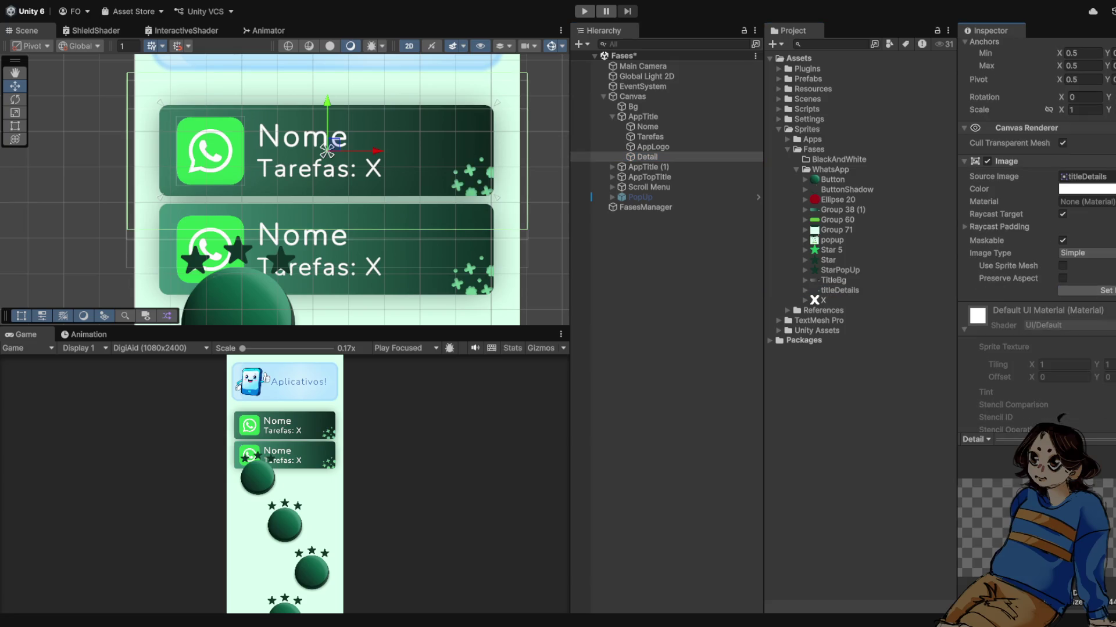
scroll(374, 178, "down", 2)
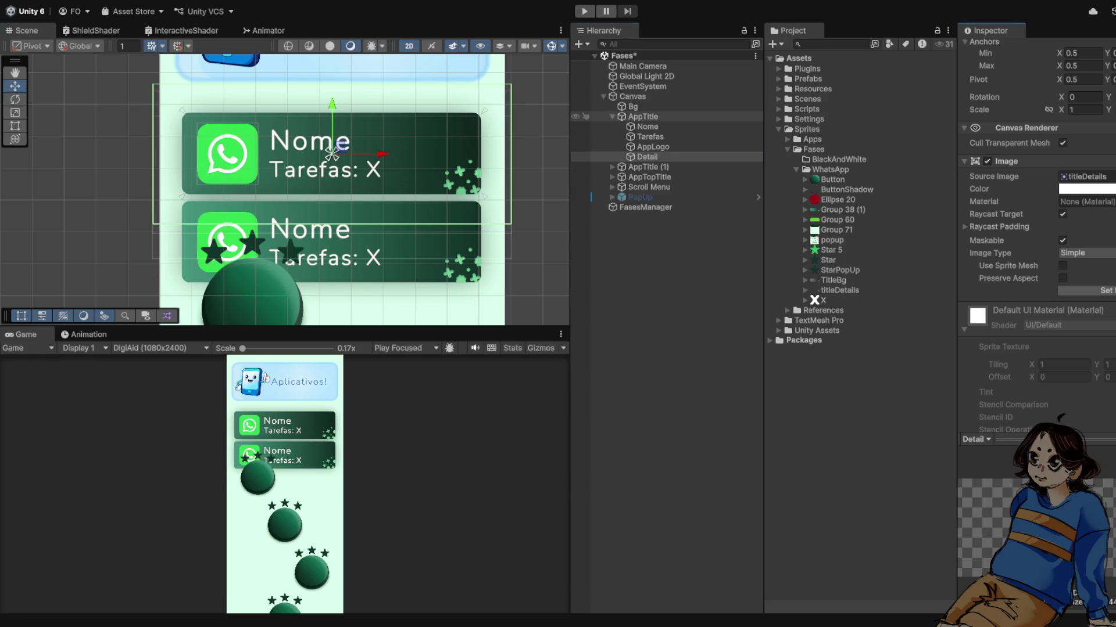
left_click(613, 117)
scroll(394, 183, "down", 3)
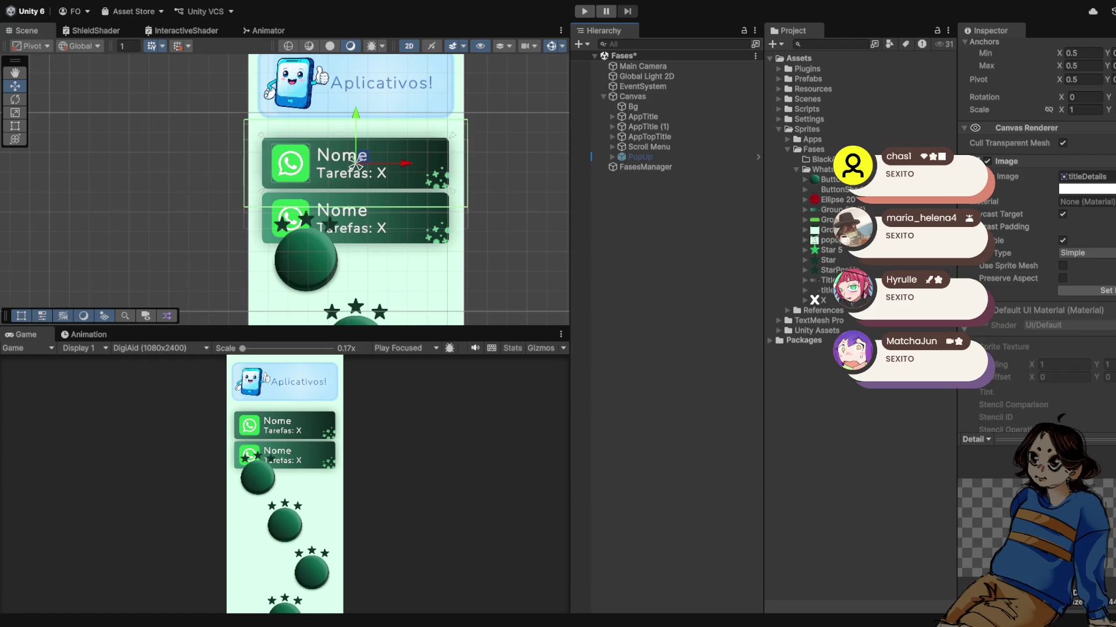
scroll(357, 169, "down", 3)
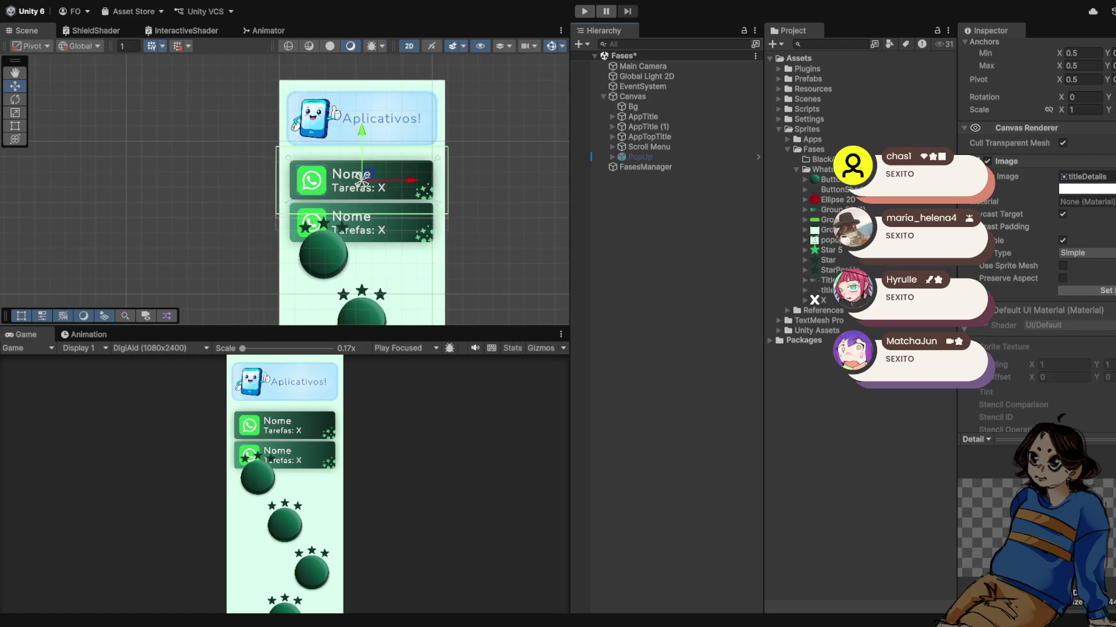
scroll(1037, 233, "up", 4)
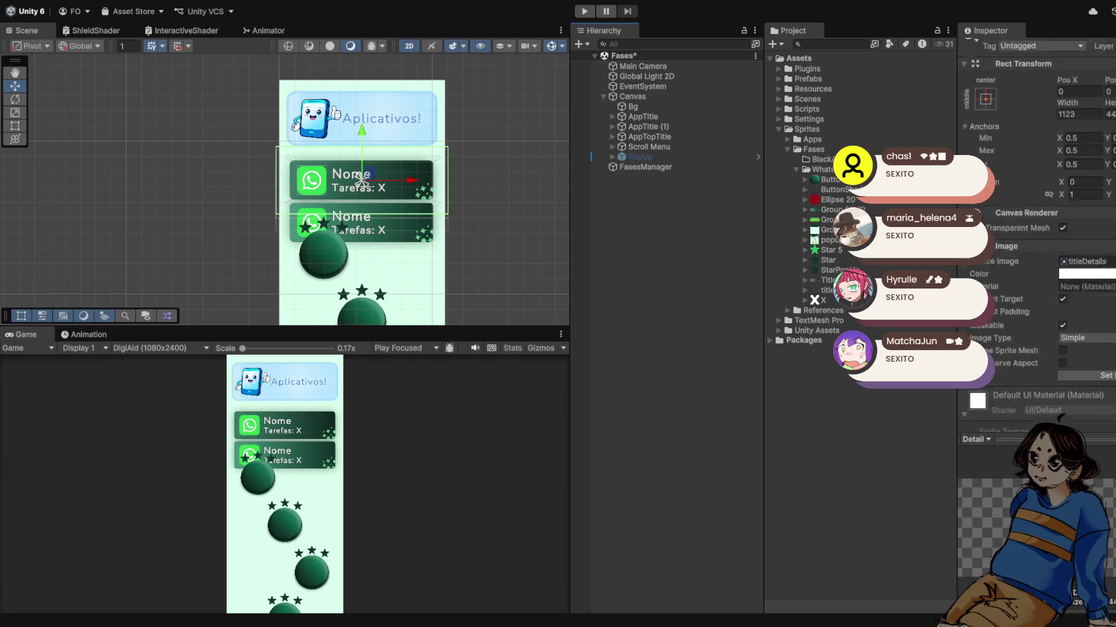
scroll(361, 178, "up", 5)
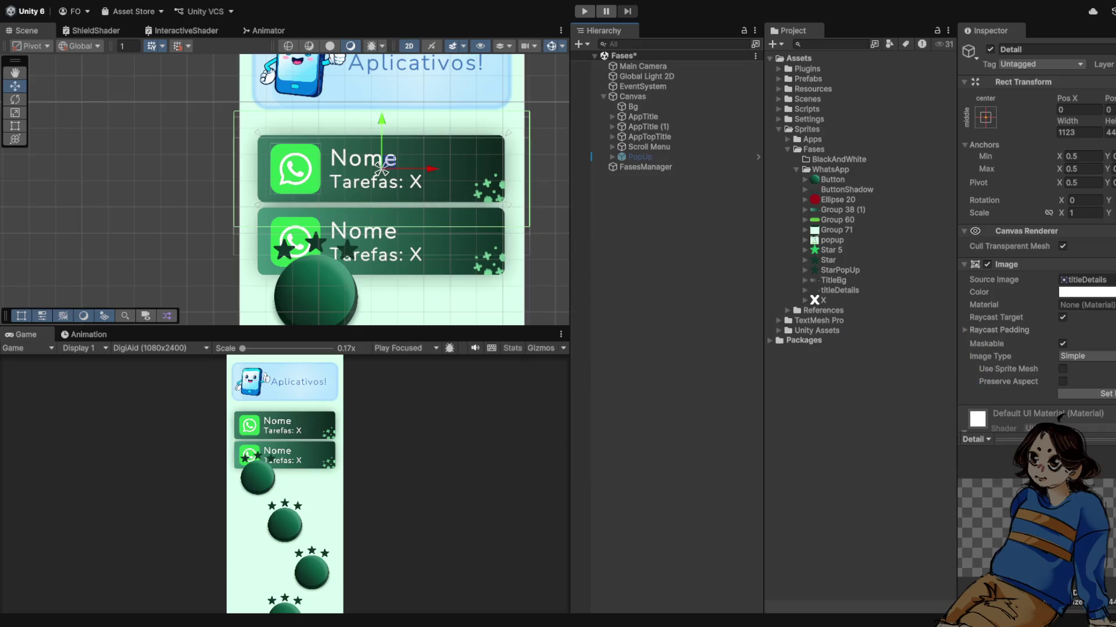
left_click(632, 96)
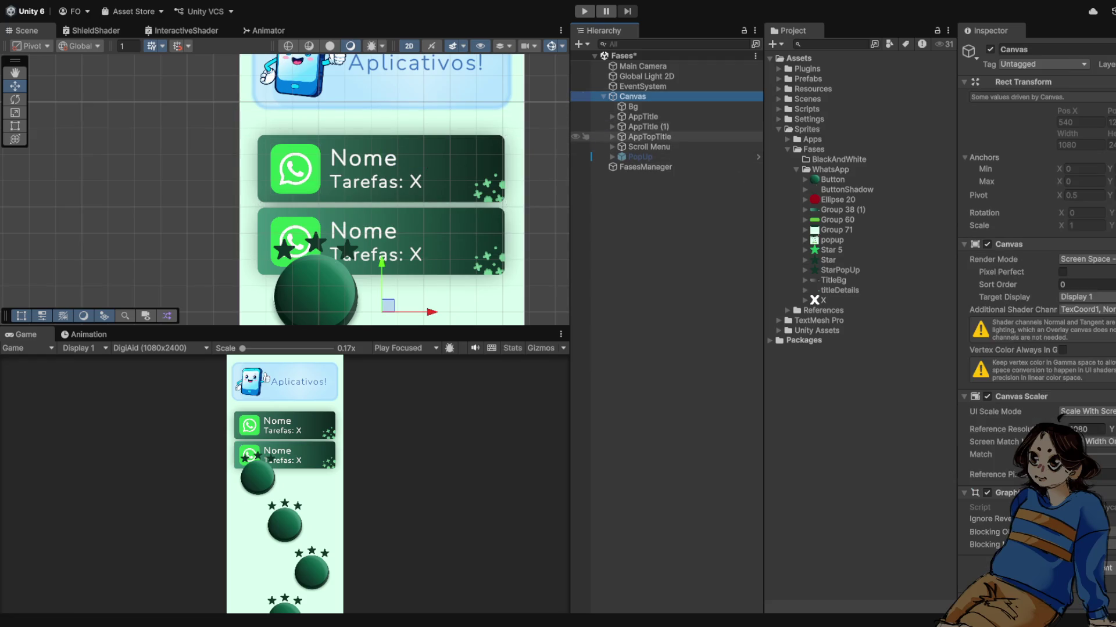
left_click(645, 137)
scroll(1034, 232, "down", 5)
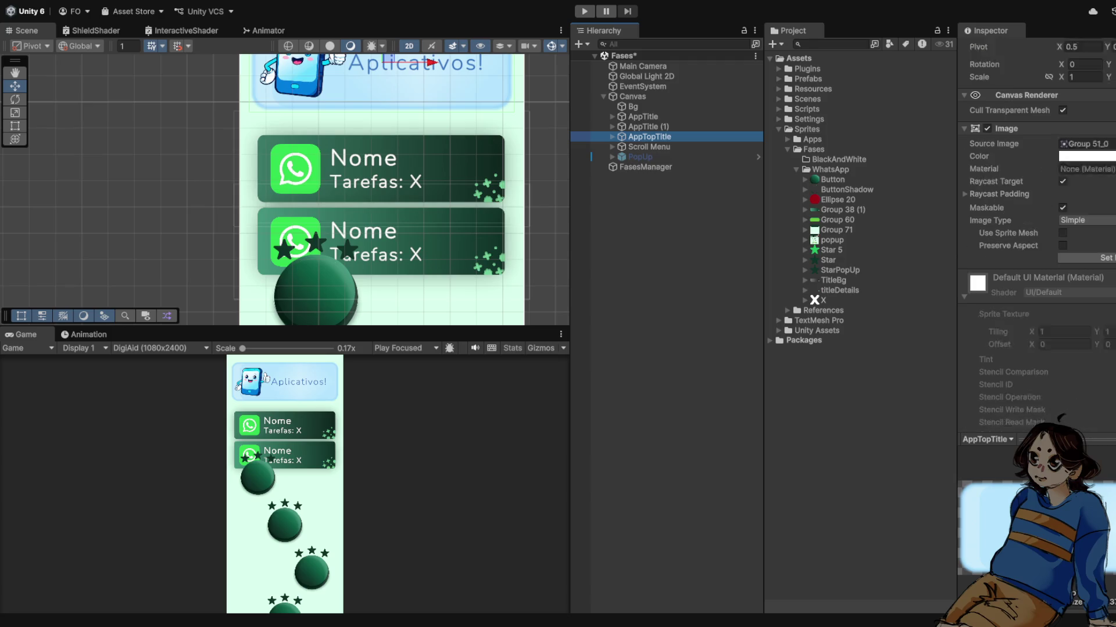
scroll(1037, 233, "up", 2)
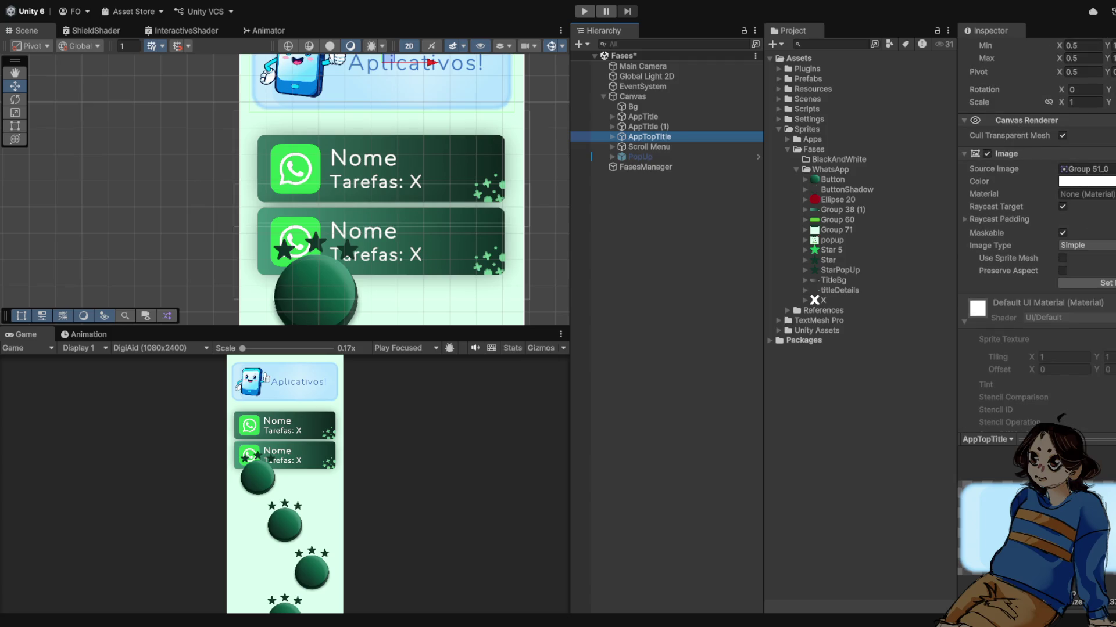
scroll(1034, 232, "up", 2)
left_click(645, 146)
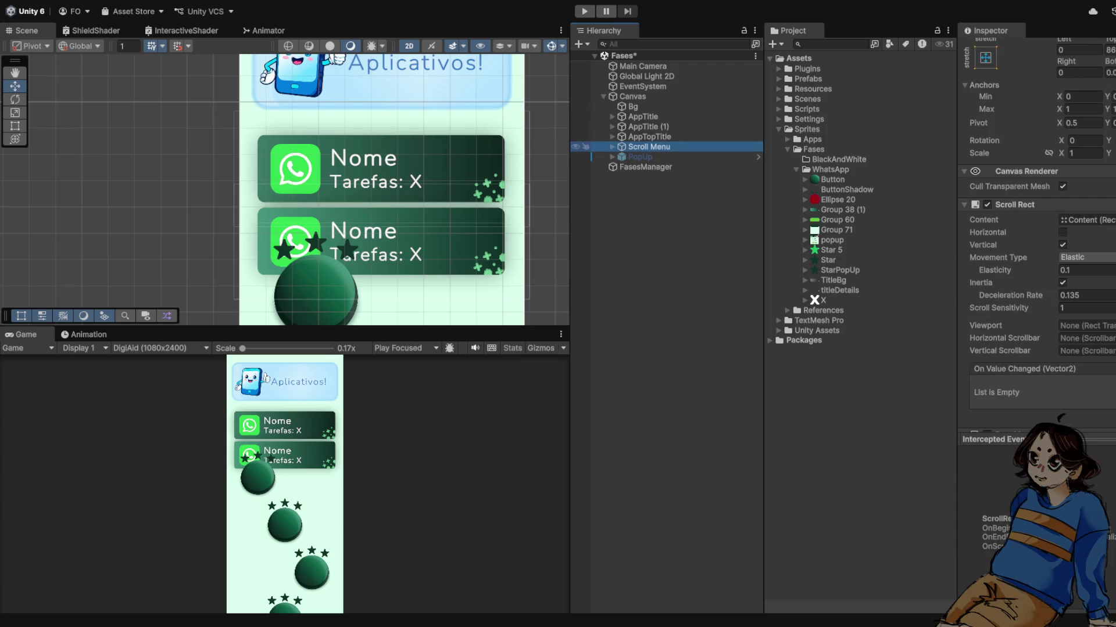
left_click(645, 126)
double_click(643, 116)
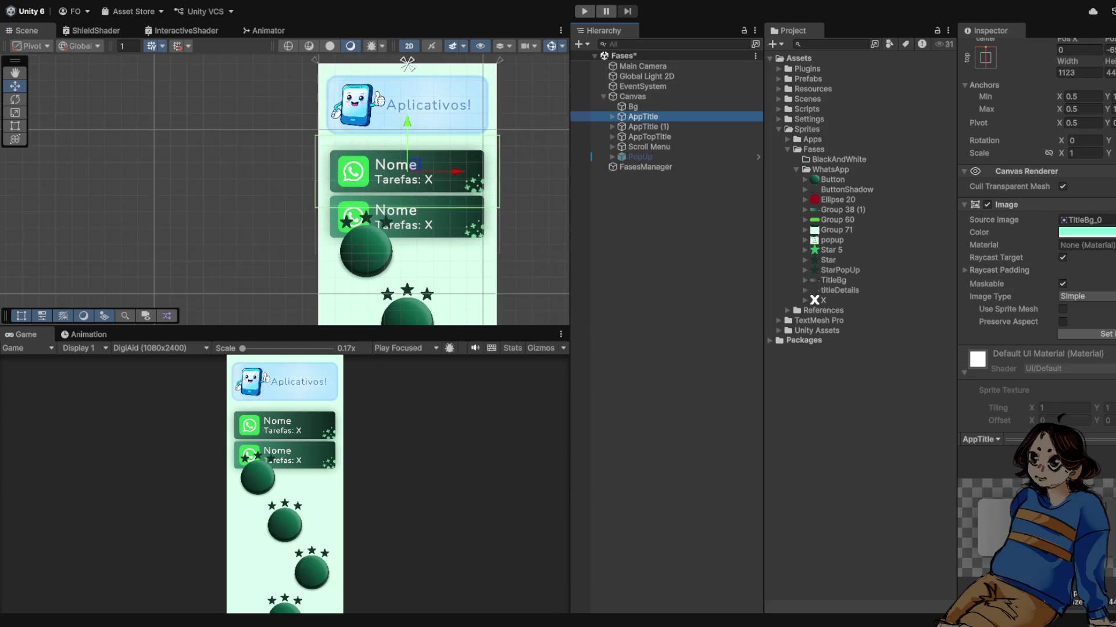
scroll(453, 184, "up", 2)
scroll(459, 186, "down", 5)
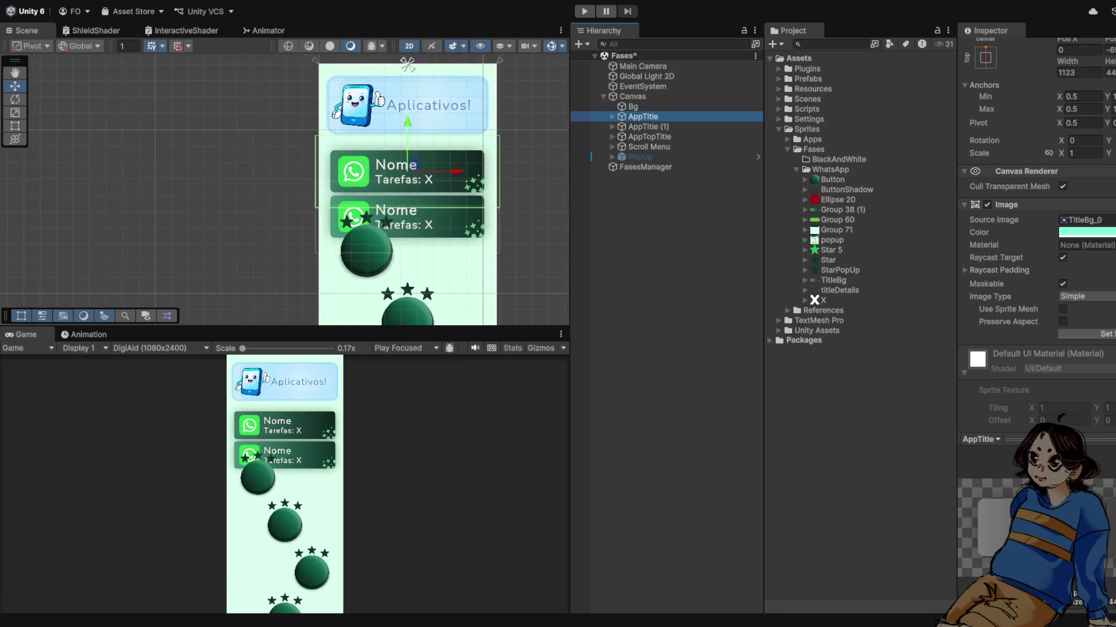
scroll(460, 196, "up", 5)
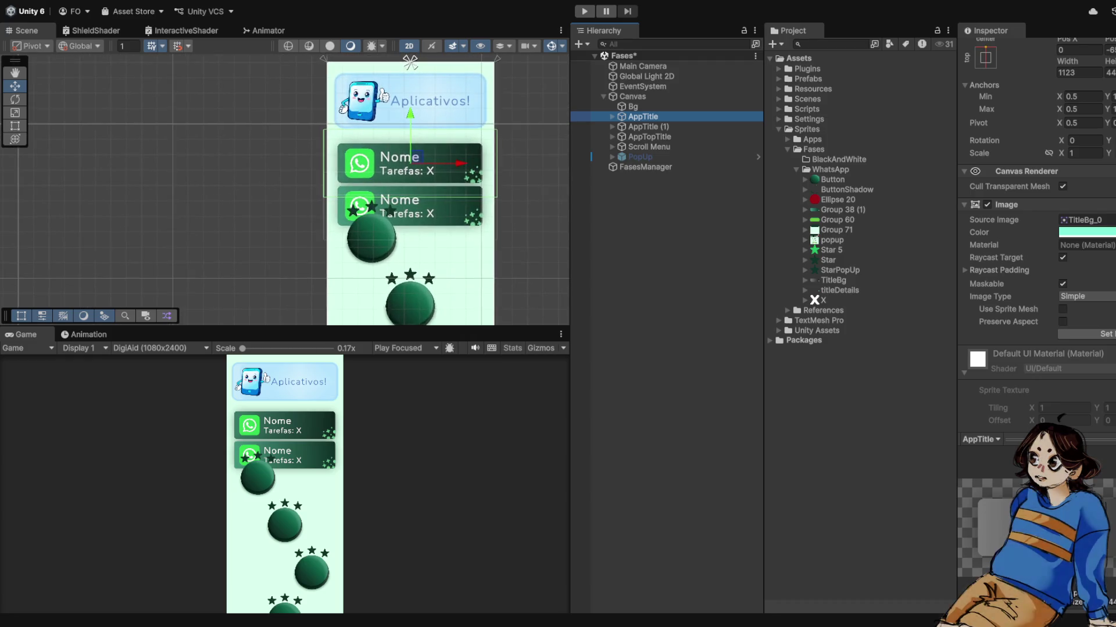
scroll(461, 195, "up", 2)
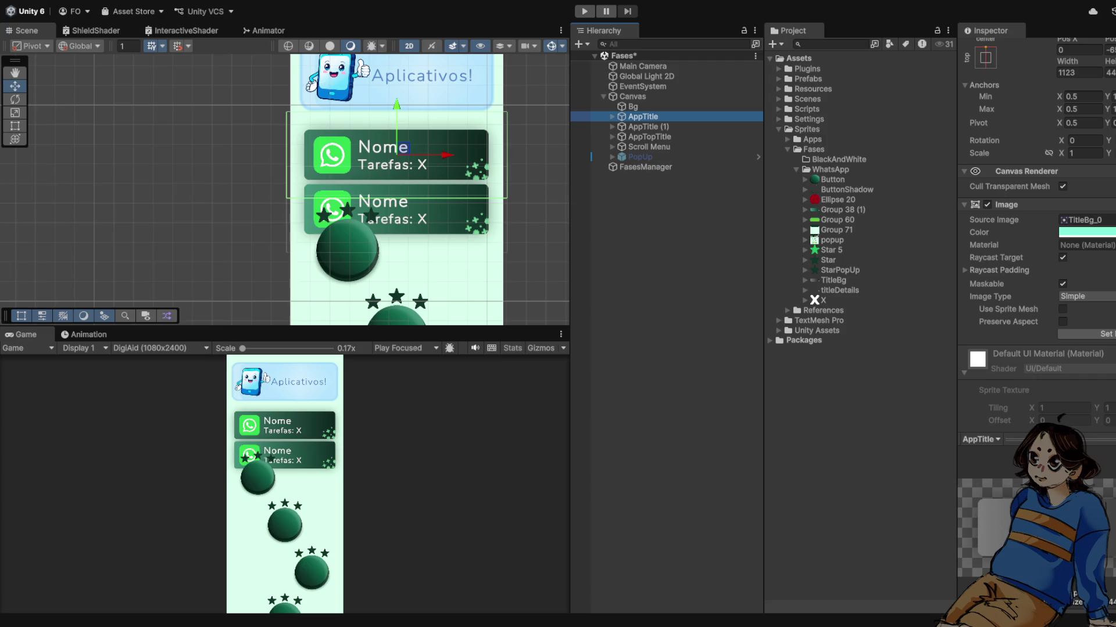
key("ctrl+p")
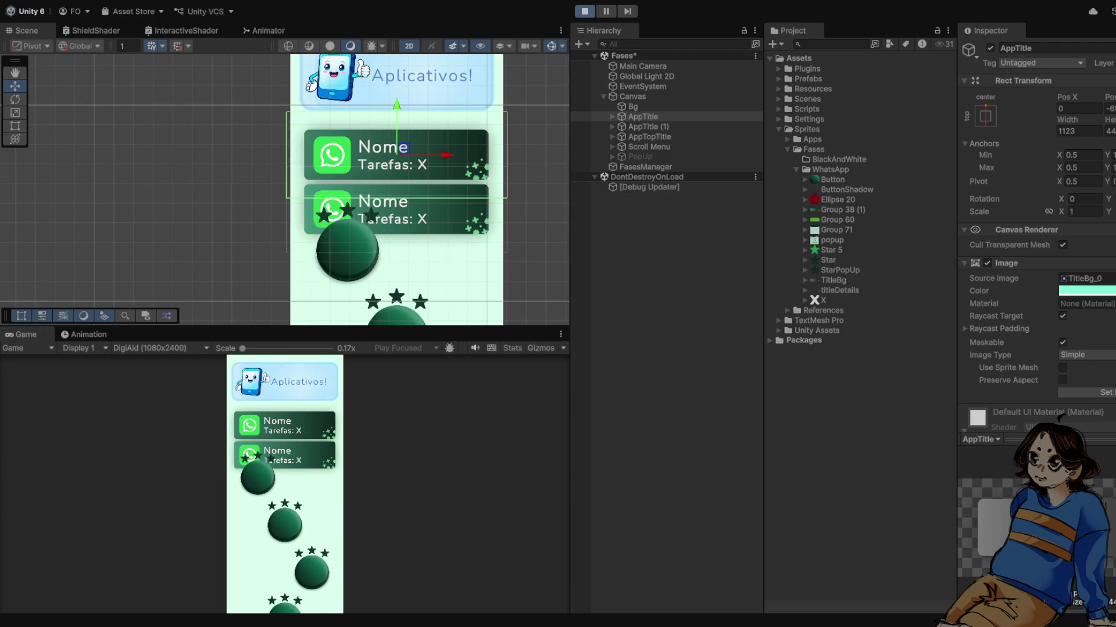
key("ctrl+p")
scroll(407, 156, "up", 5)
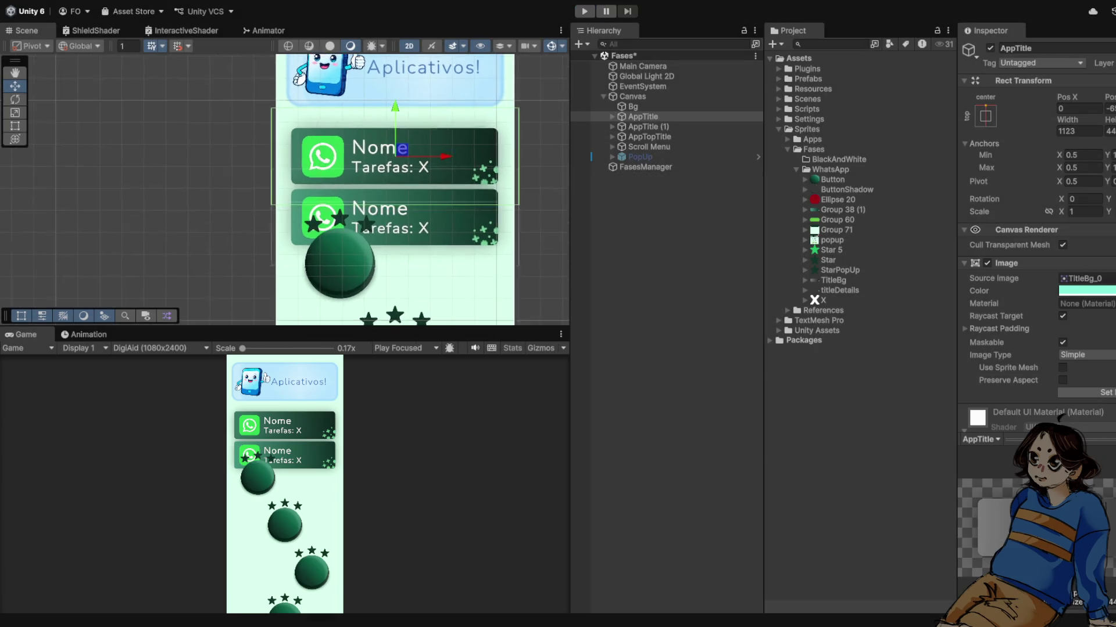
scroll(412, 164, "down", 3)
scroll(401, 147, "down", 3)
scroll(372, 201, "up", 2)
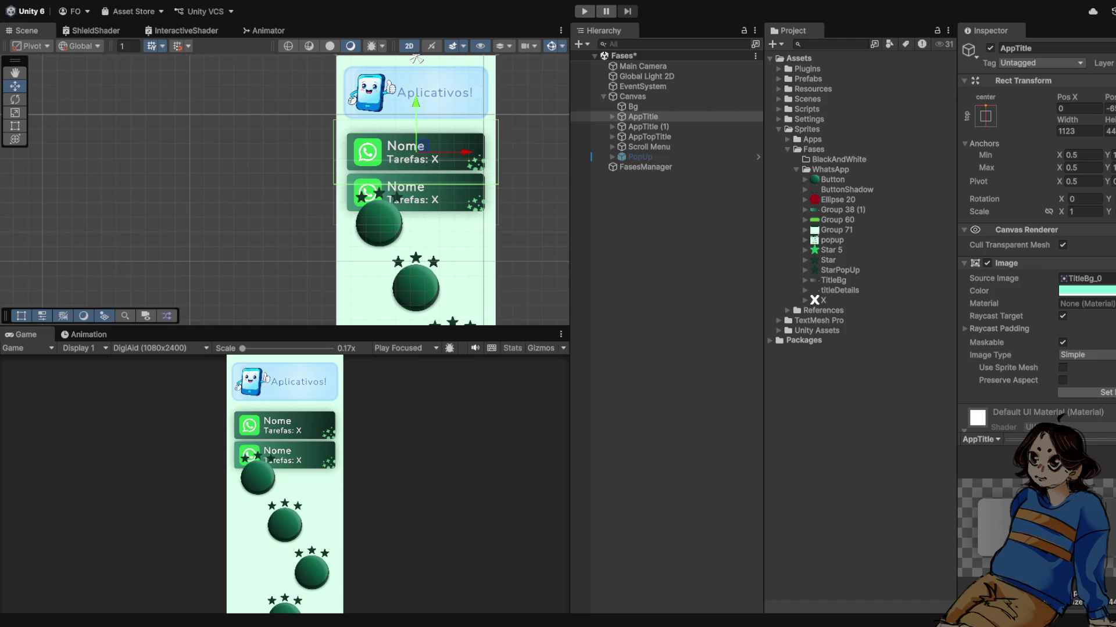
scroll(431, 138, "up", 4)
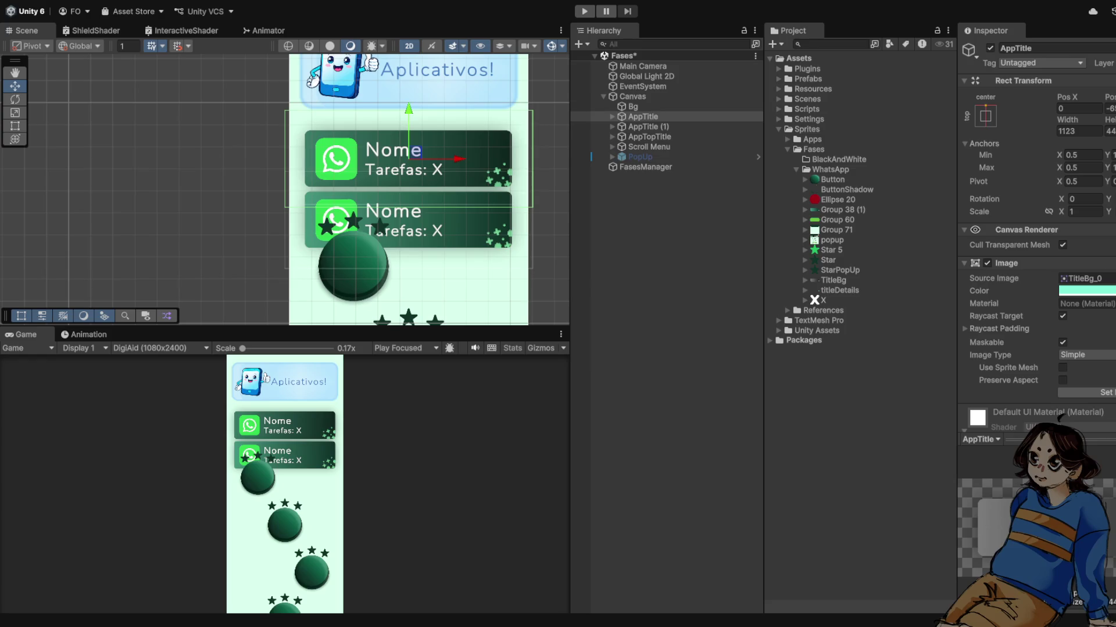
left_click(642, 126)
Step: Deactivate the duplicate AppTitle (1) card and test the scene in Play mode
key("alt+shift+a")
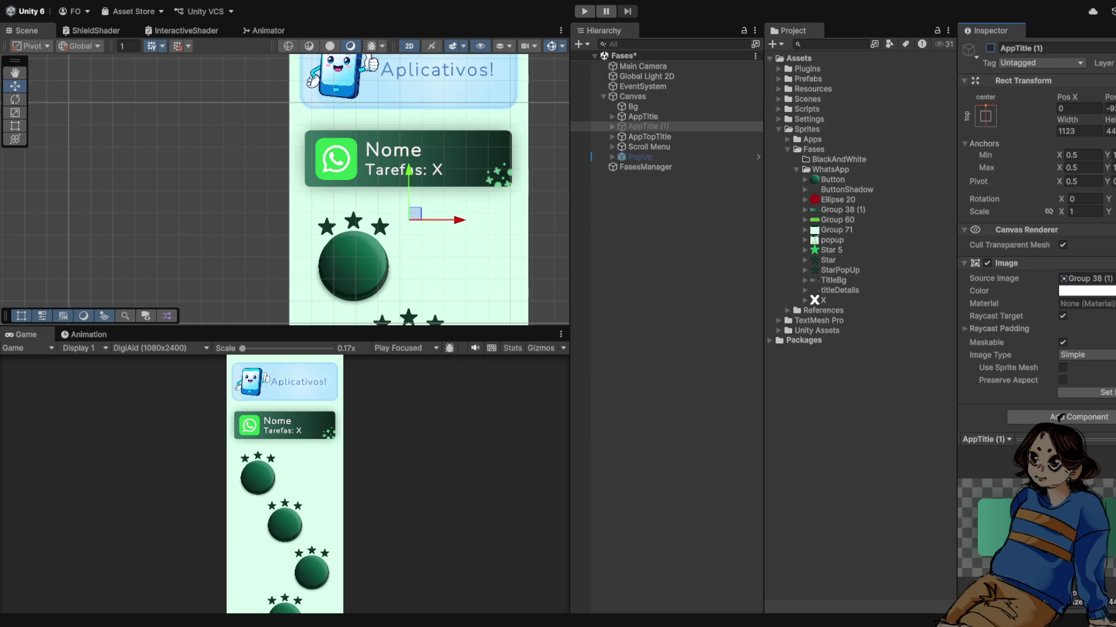
key("ctrl+p")
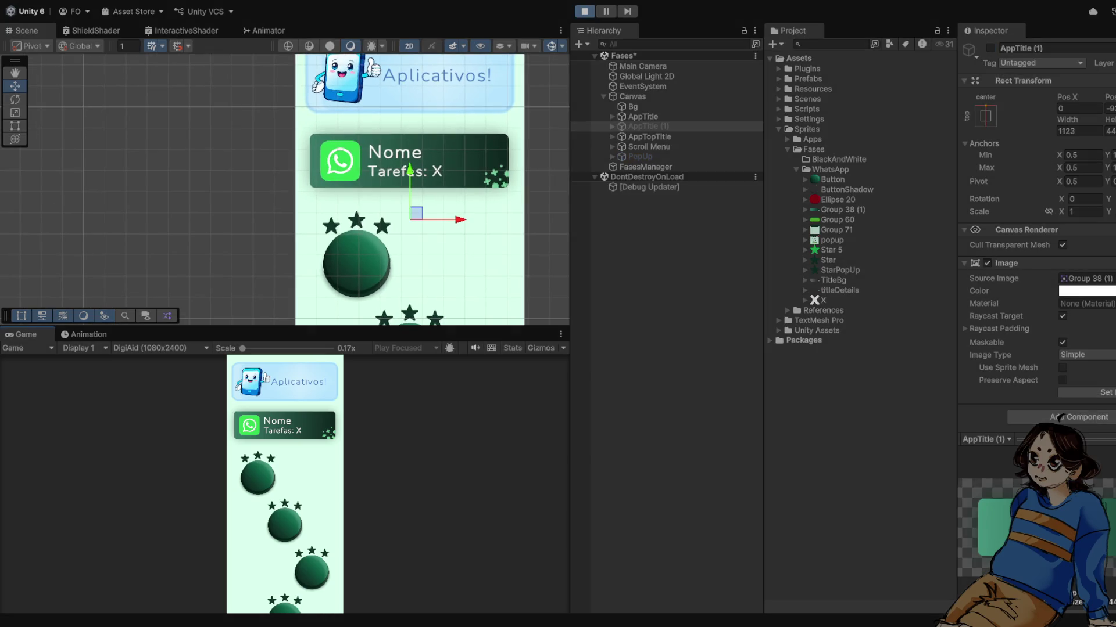
key("ctrl+p")
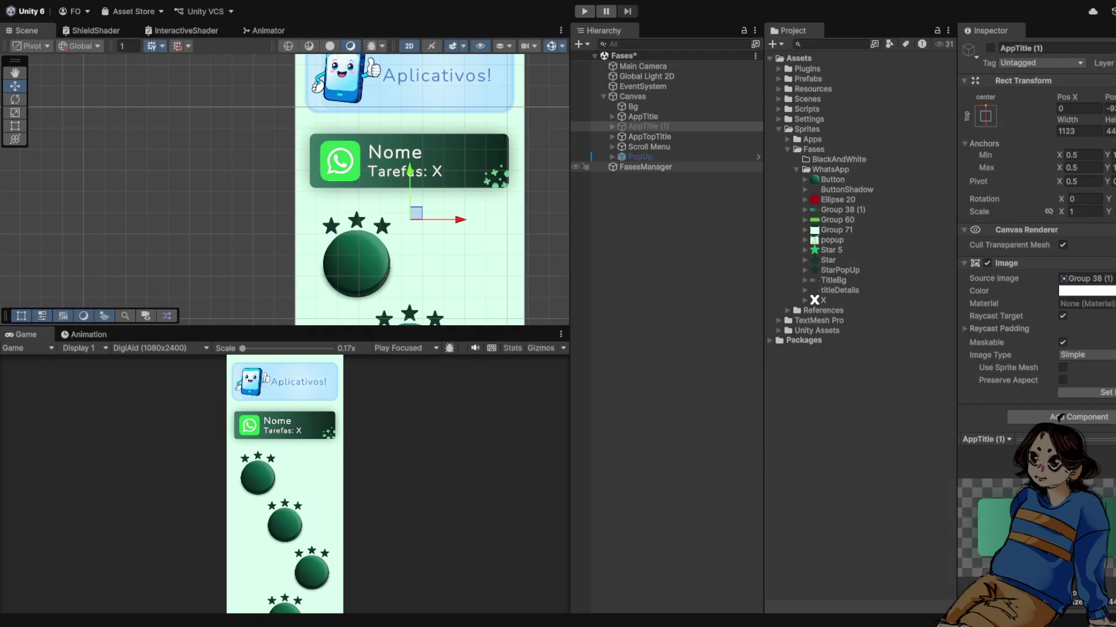
Step: Attach the Scripts/Managers/FasesManager script to the FasesManager GameObject
left_click(645, 167)
left_click(604, 97)
left_click(603, 96)
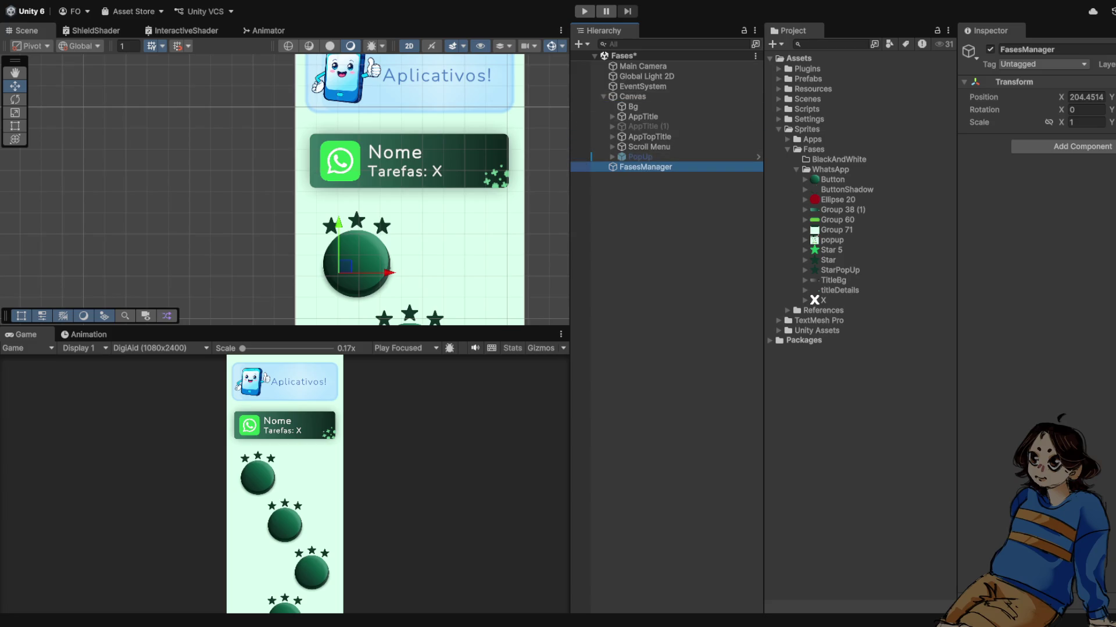
left_click(787, 150)
left_click(812, 140)
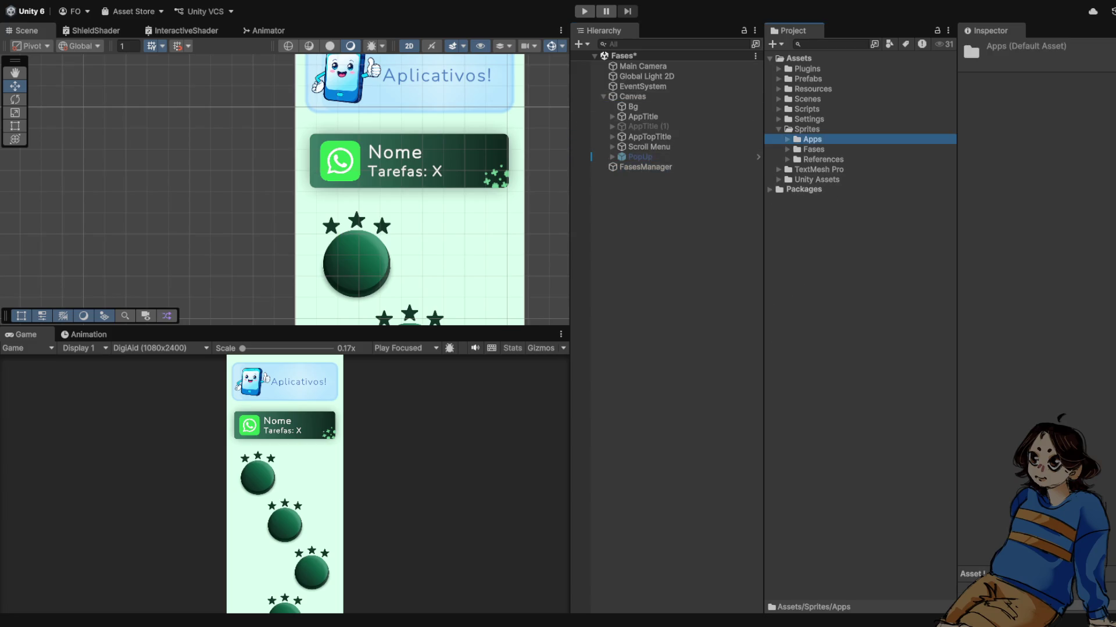
left_click(779, 109)
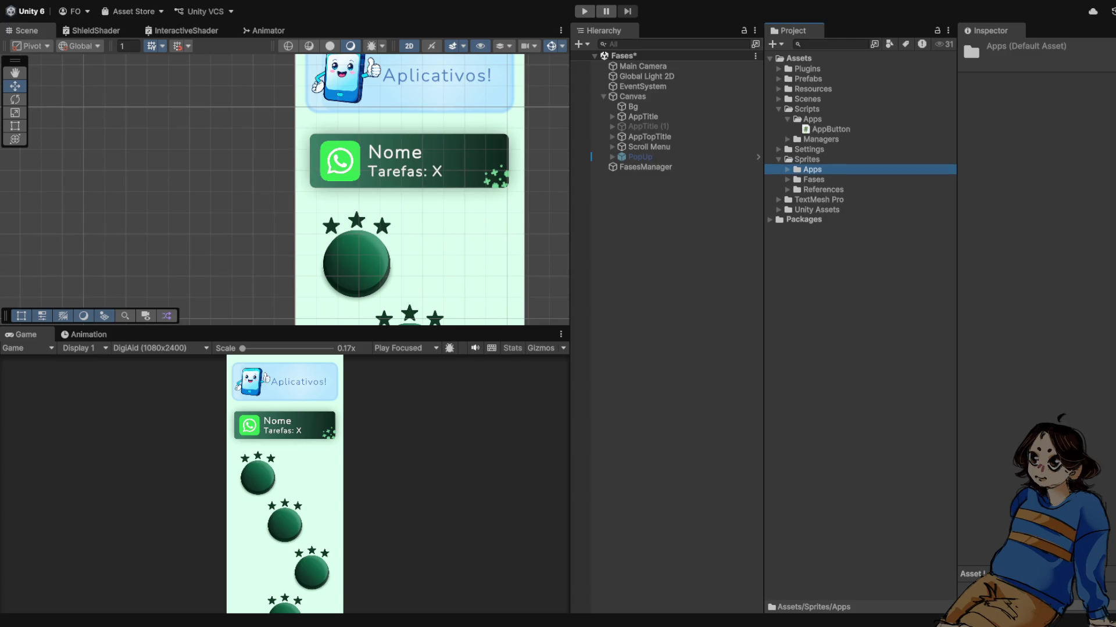
left_click(788, 129)
left_click_drag(838, 149, 645, 167)
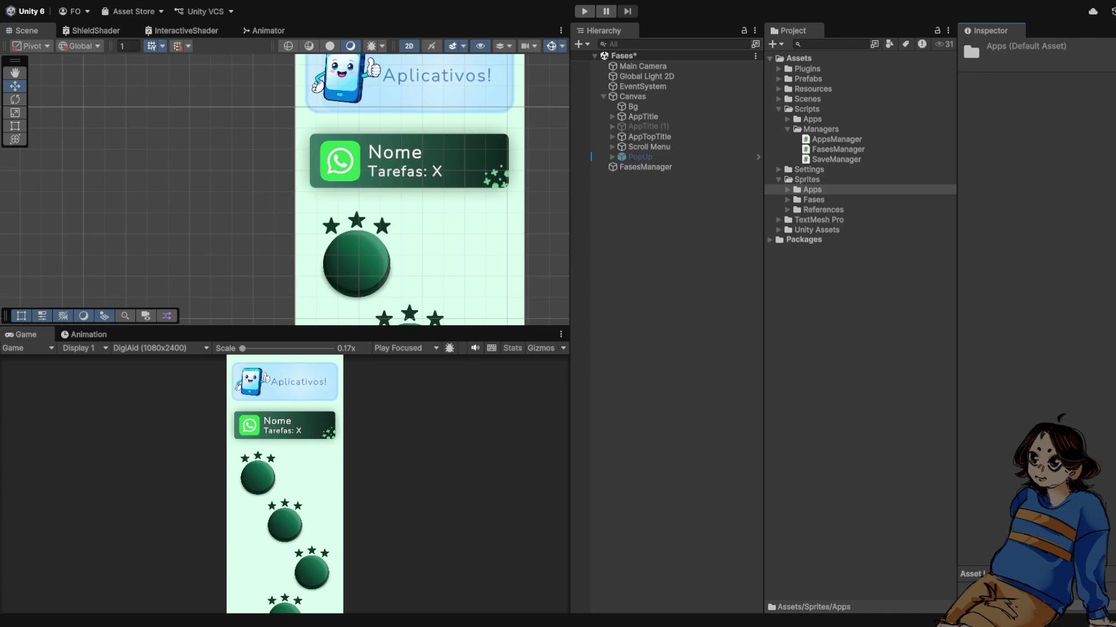
Step: Confirm FasesManager has its script component, fold the Scripts folders, and run Play mode
left_click(645, 167)
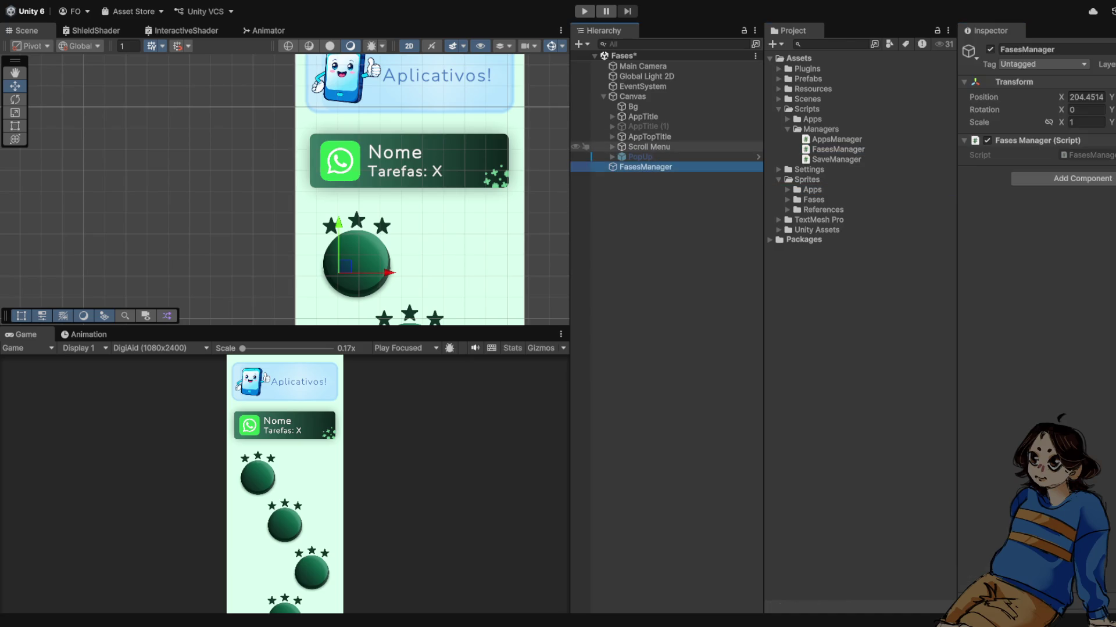
left_click(820, 129)
left_click(788, 129)
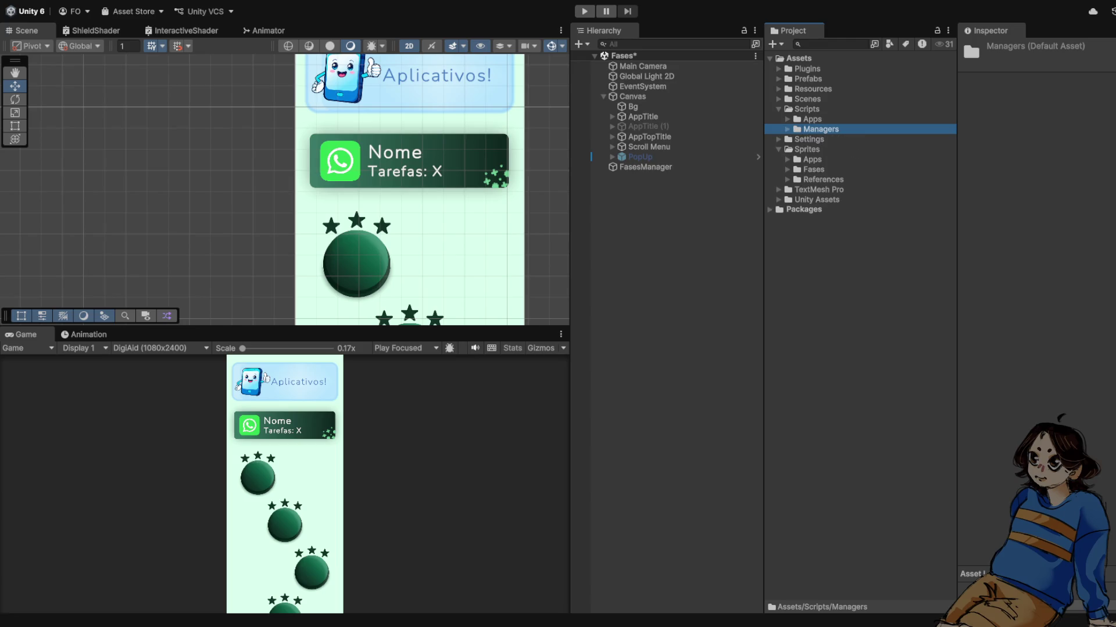
left_click(779, 108)
left_click(645, 167)
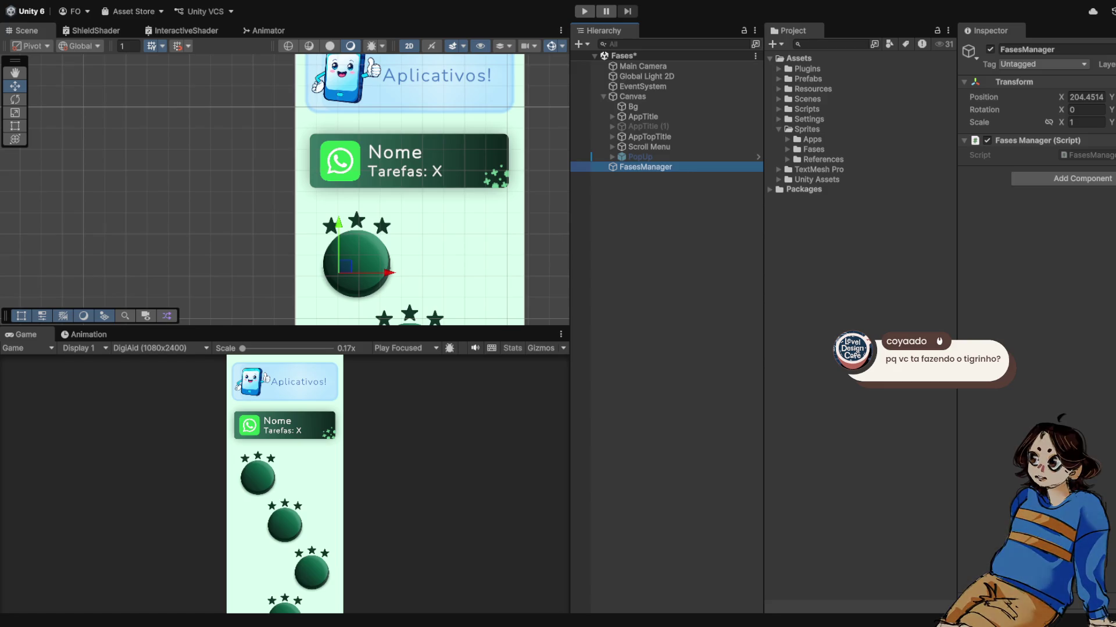
key("ctrl+p")
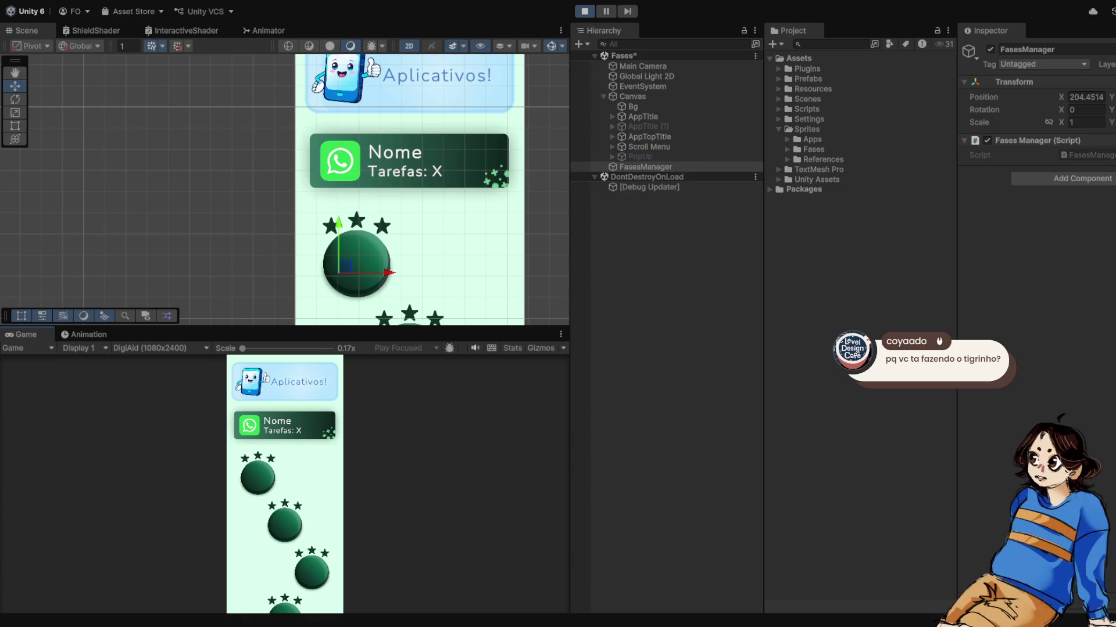
key("ctrl+s")
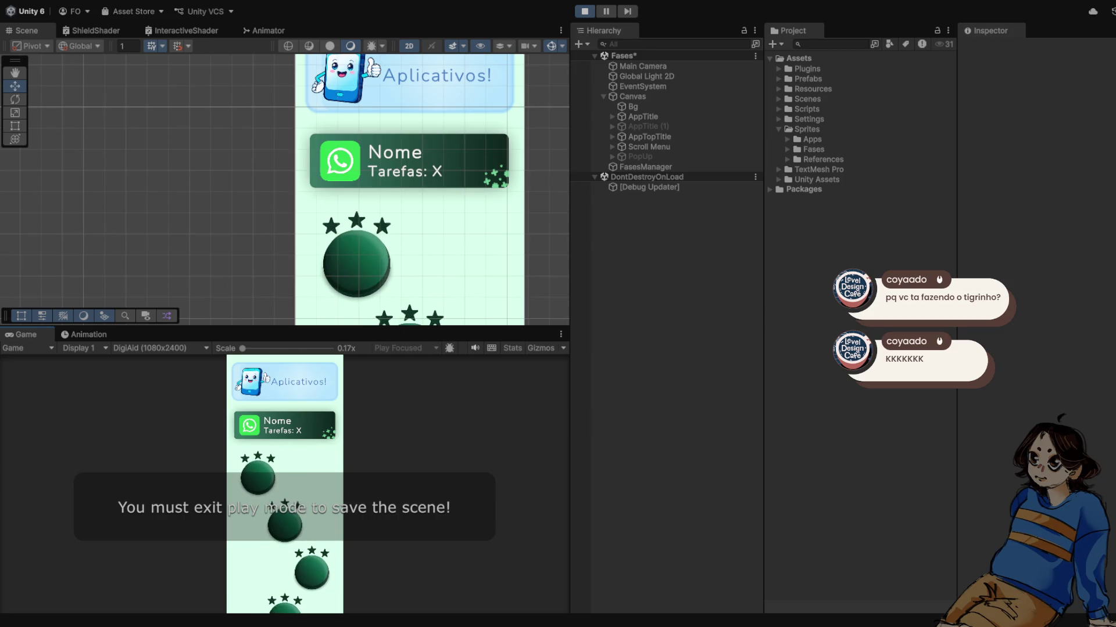
key("ctrl+p")
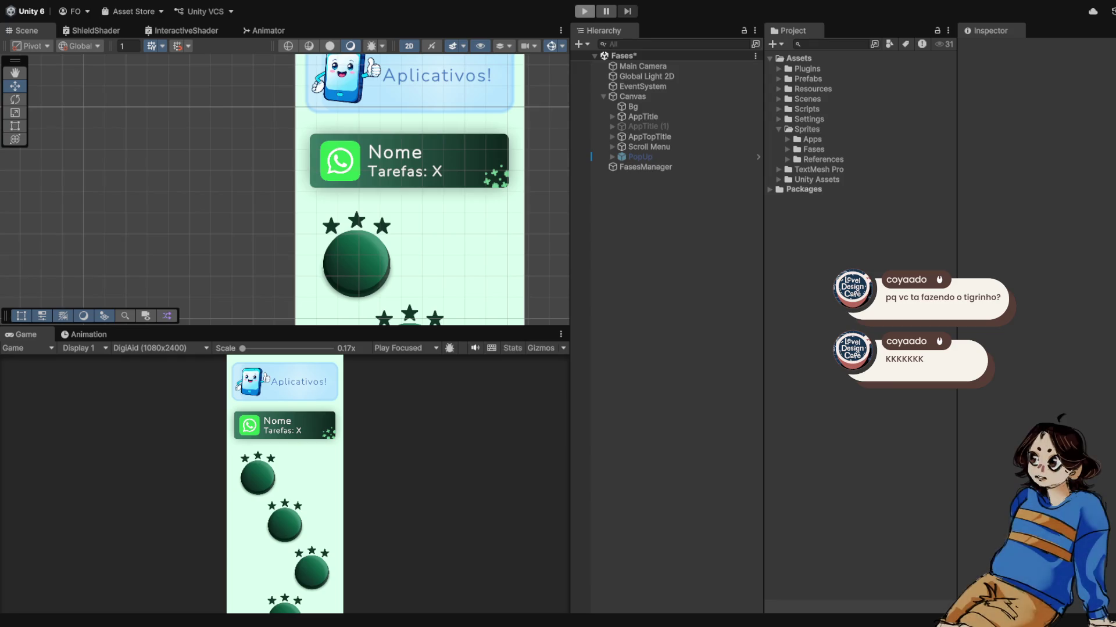
key("ctrl+p")
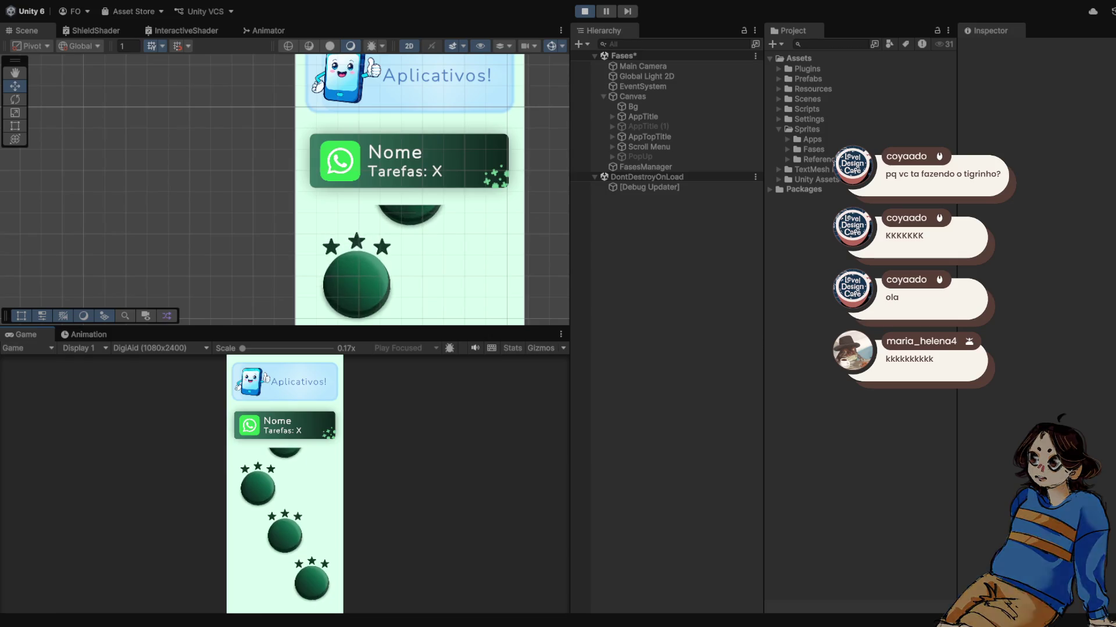
key("shift+space")
key("ctrl+p")
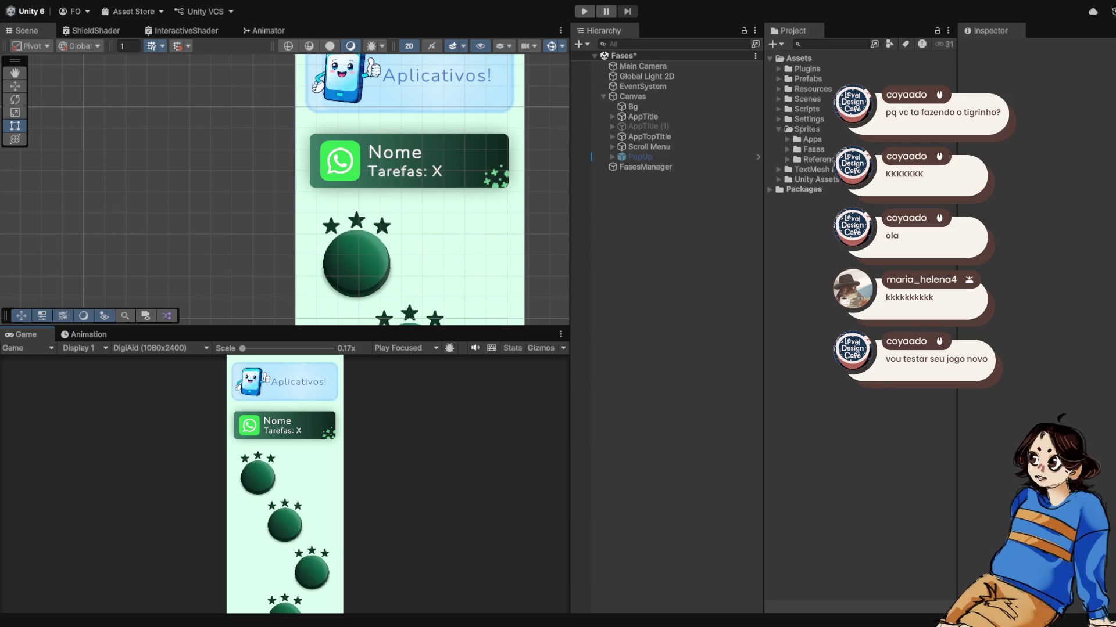
scroll(406, 159, "down", 3)
scroll(393, 151, "down", 4)
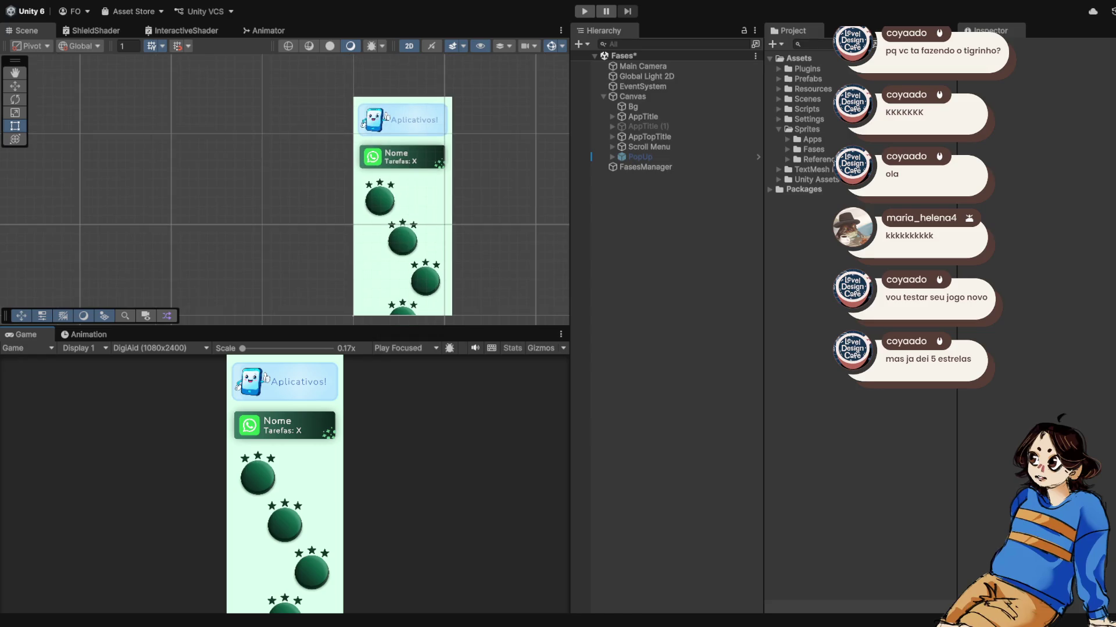
scroll(401, 165, "up", 1)
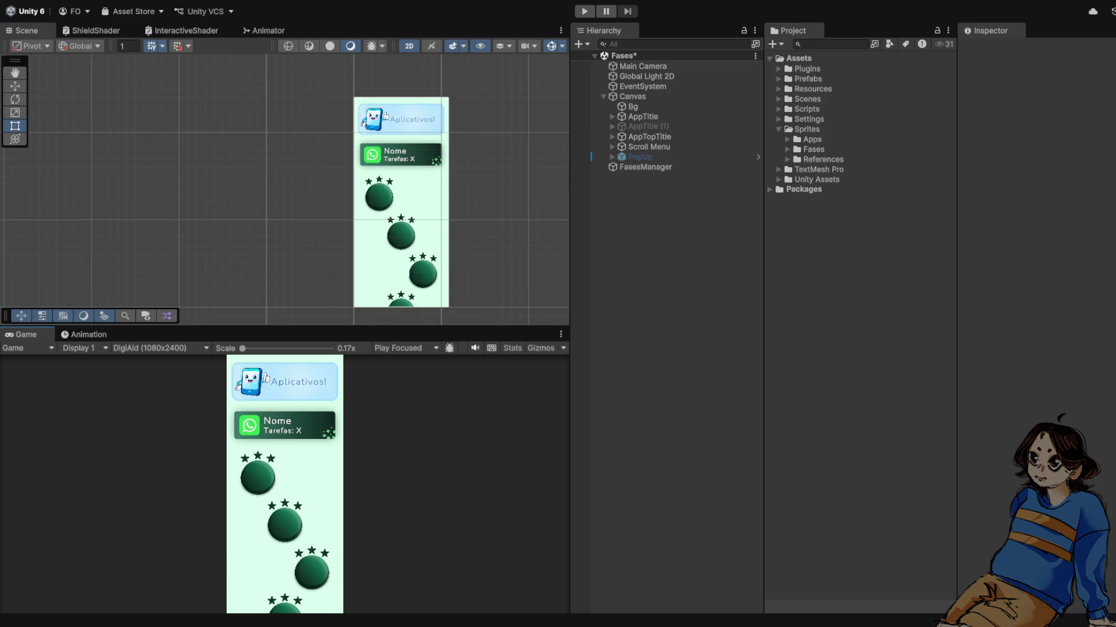
scroll(452, 170, "up", 2)
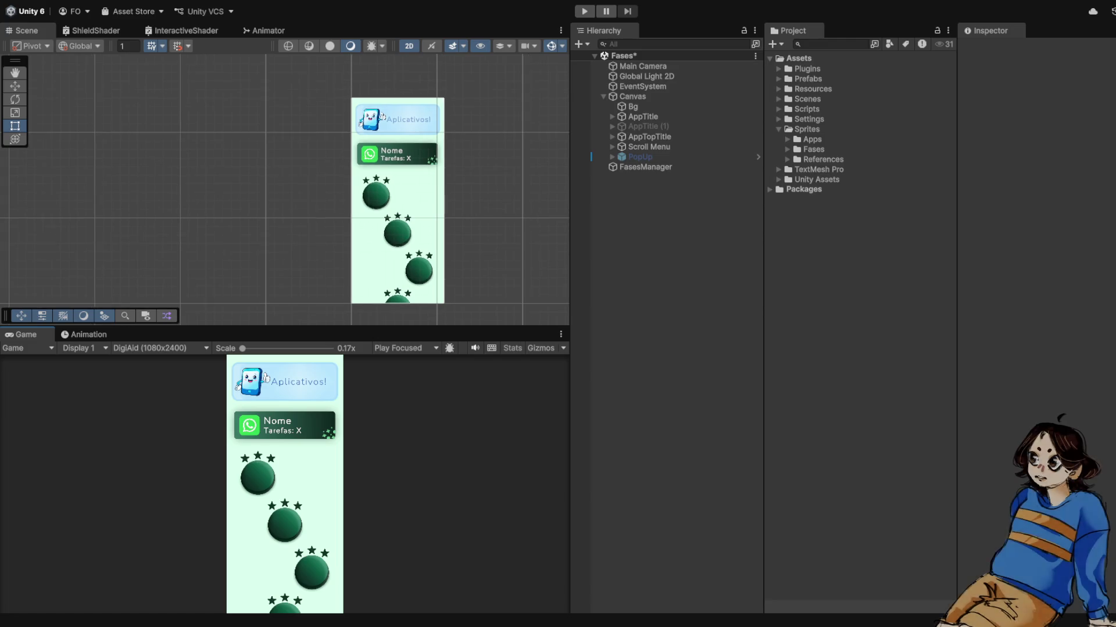
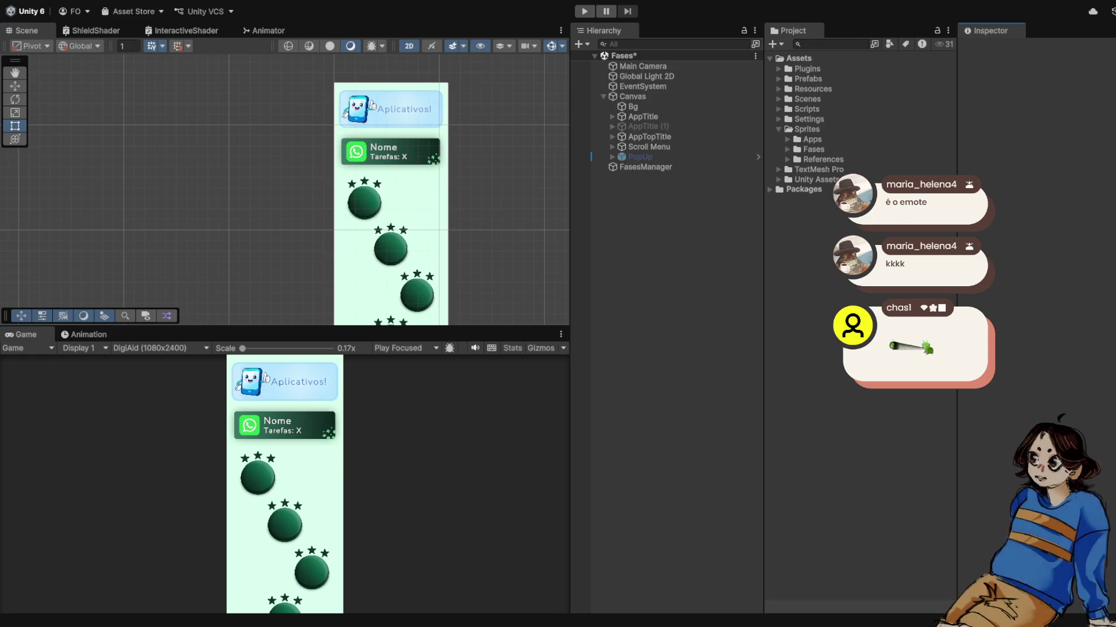
Step: Collapse the Sprites folder and create a new folder named Shader under Assets
scroll(353, 192, "down", 1)
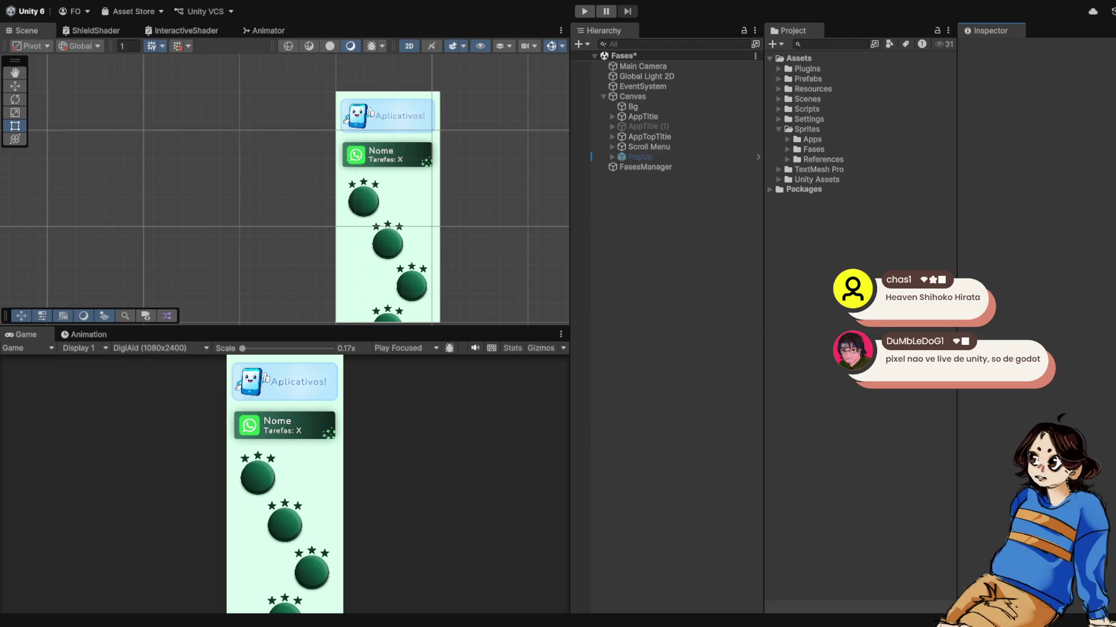
scroll(460, 207, "down", 1)
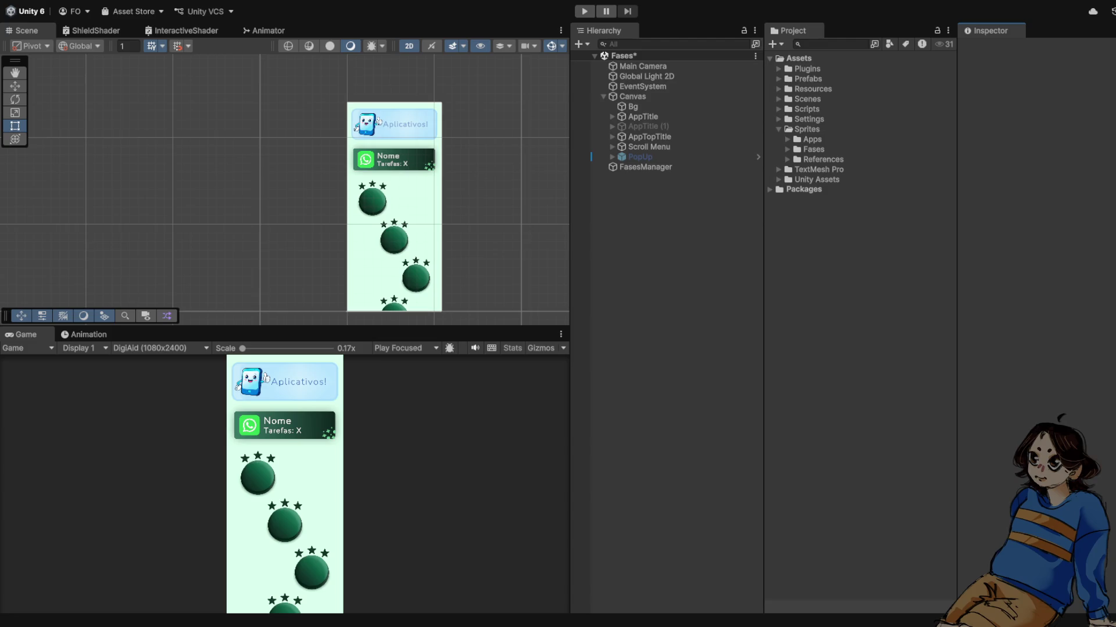
left_click(778, 129)
left_click(798, 58)
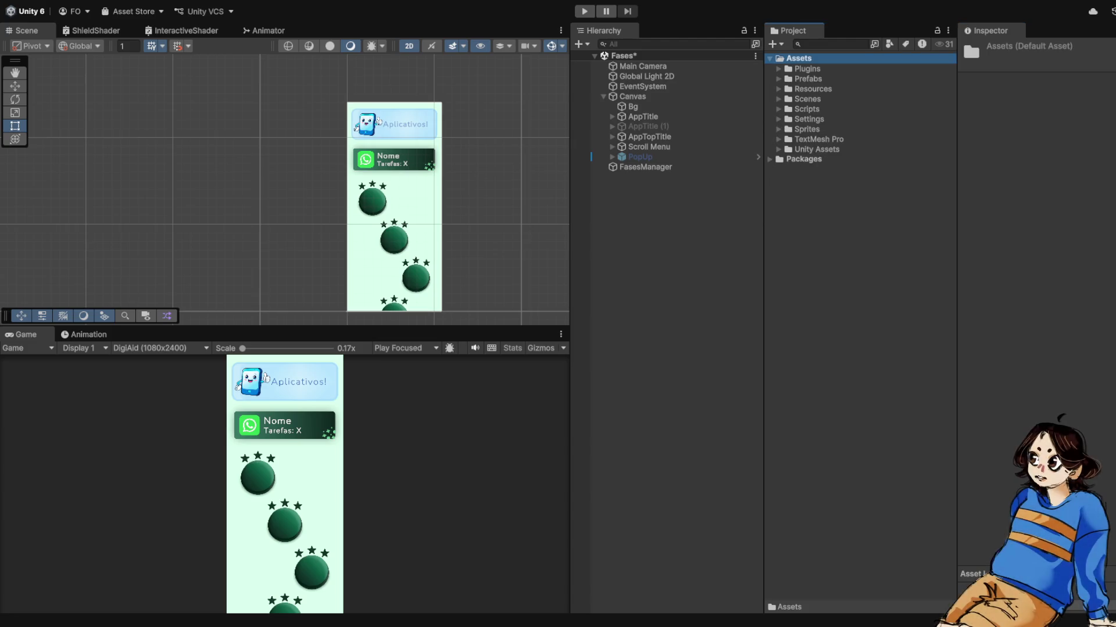
key("ctrl+shift+n")
type("Shader")
key("Return")
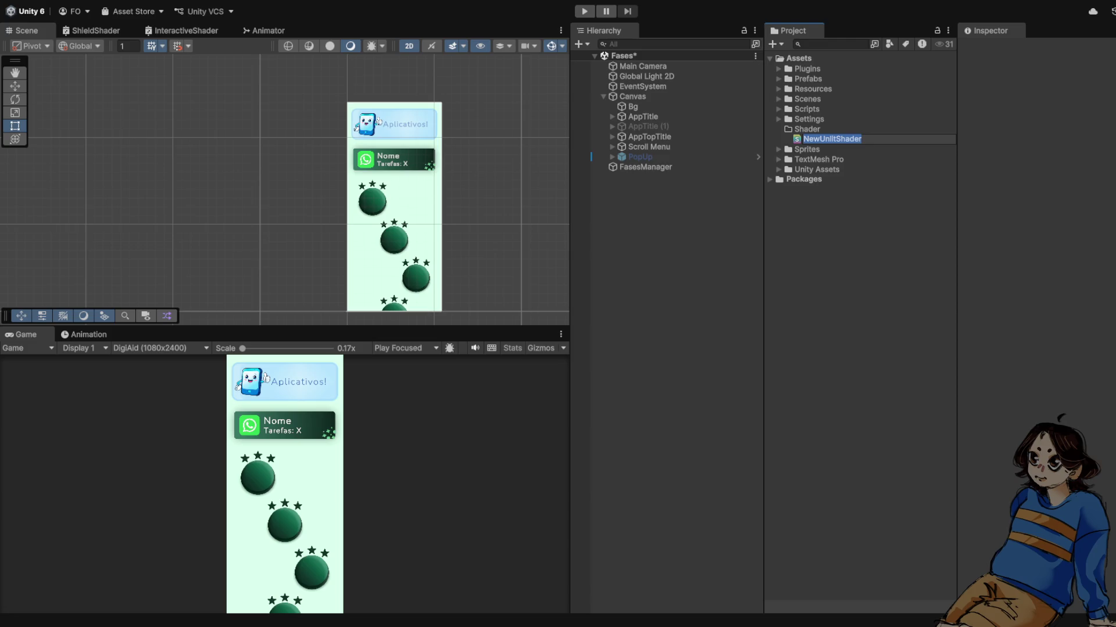
Step: Name the new shader asset GradiantTwoColor inside the Shader folder
type("Vertical")
key("BackSpace")
key("BackSpace")
key("BackSpace")
type("Hor")
key("BackSpace")
key("BackSpace")
key("BackSpace")
type("Grad")
type("ntTwoColor")
key("Return")
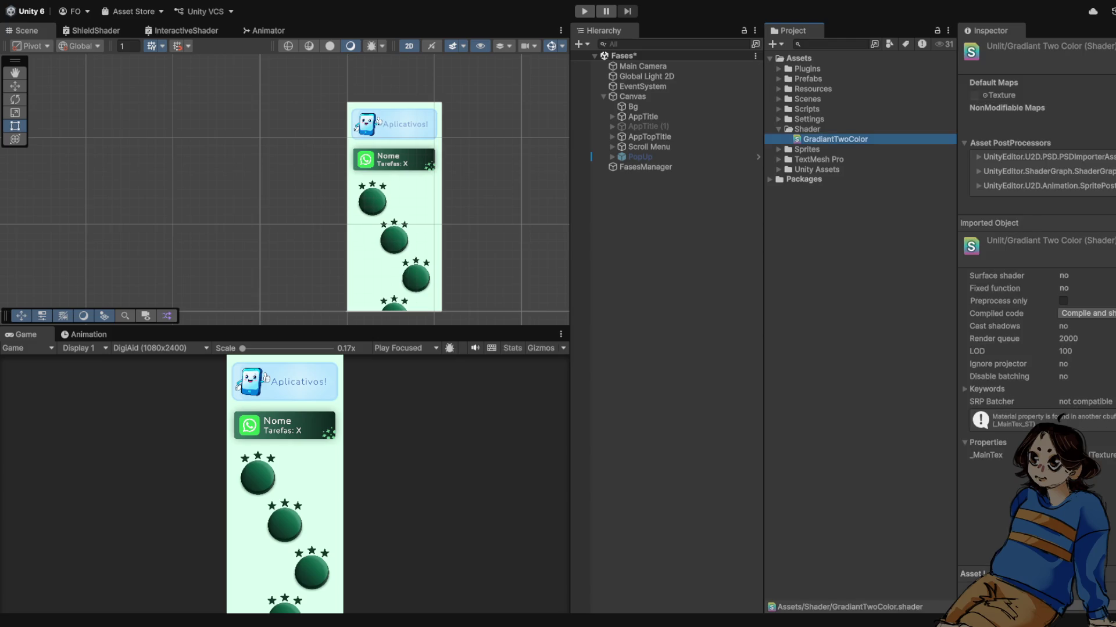
scroll(402, 172, "down", 2)
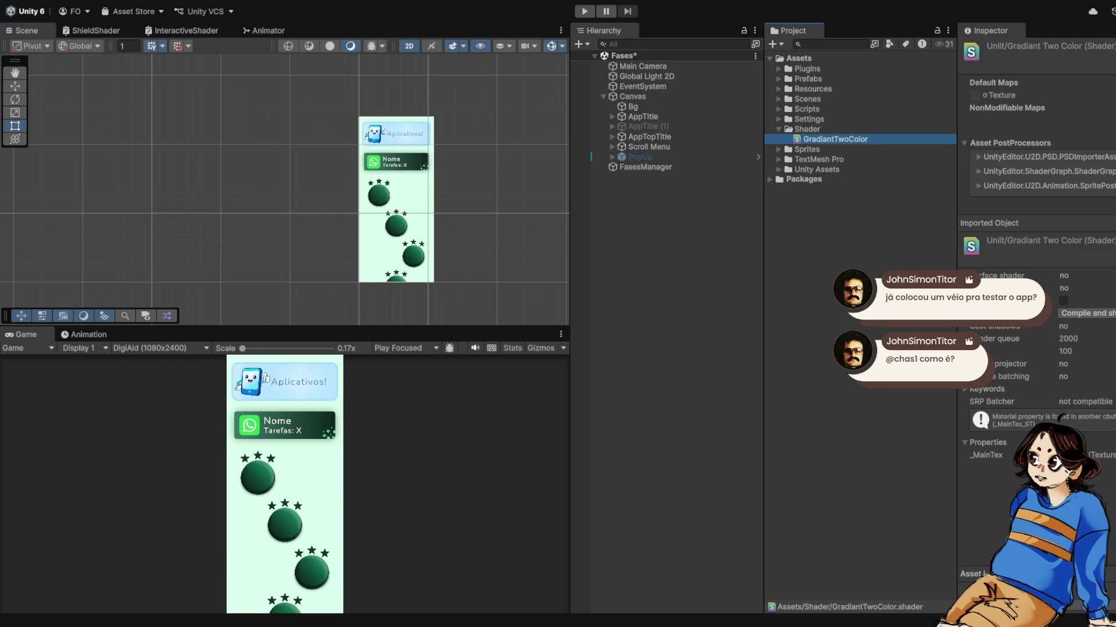
scroll(433, 216, "up", 1)
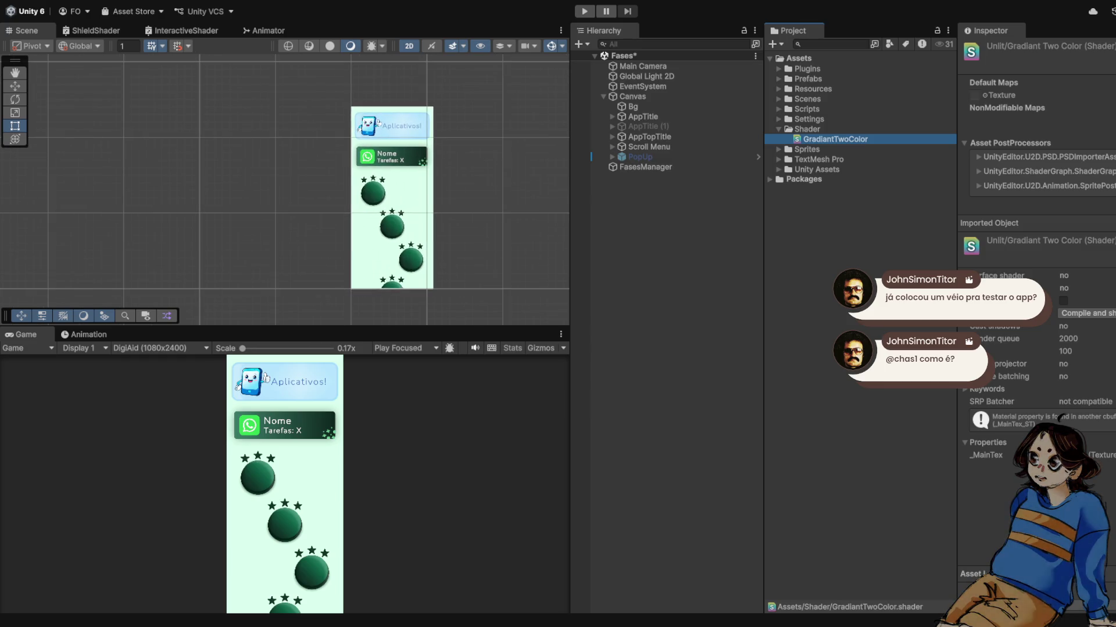
scroll(441, 216, "up", 1)
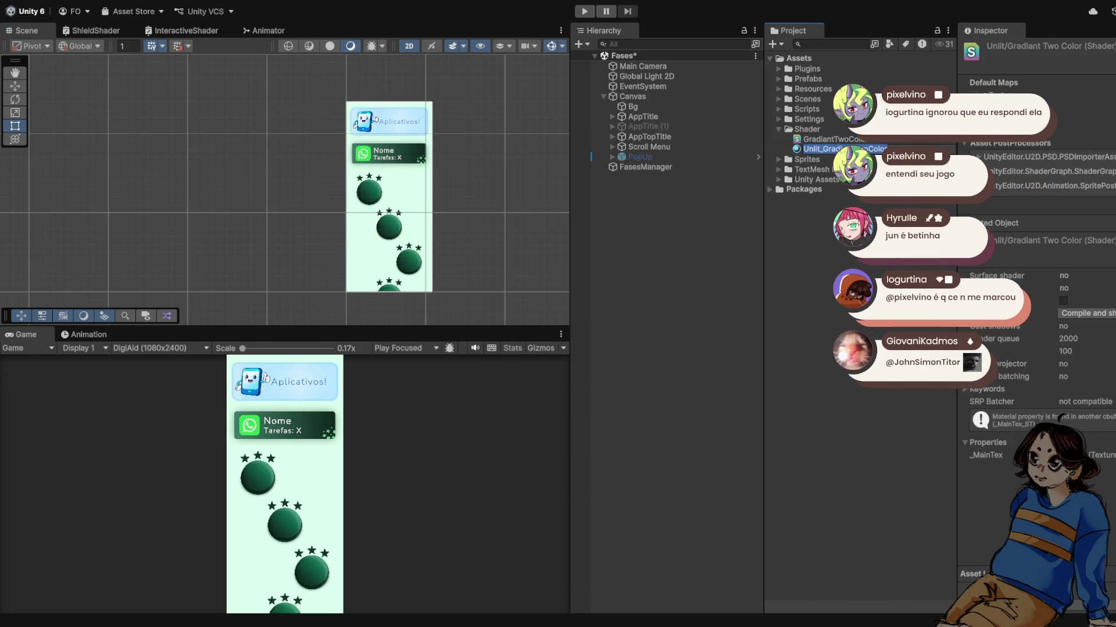
key("BackSpace")
type("Test")
key("Return")
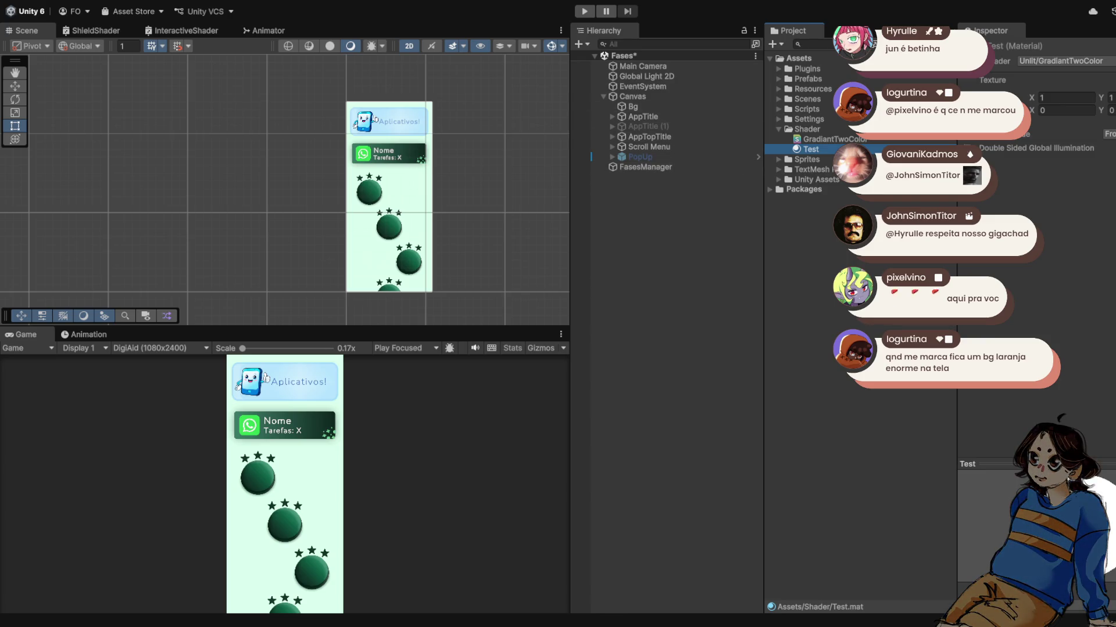
scroll(464, 152, "up", 3)
left_click(643, 116)
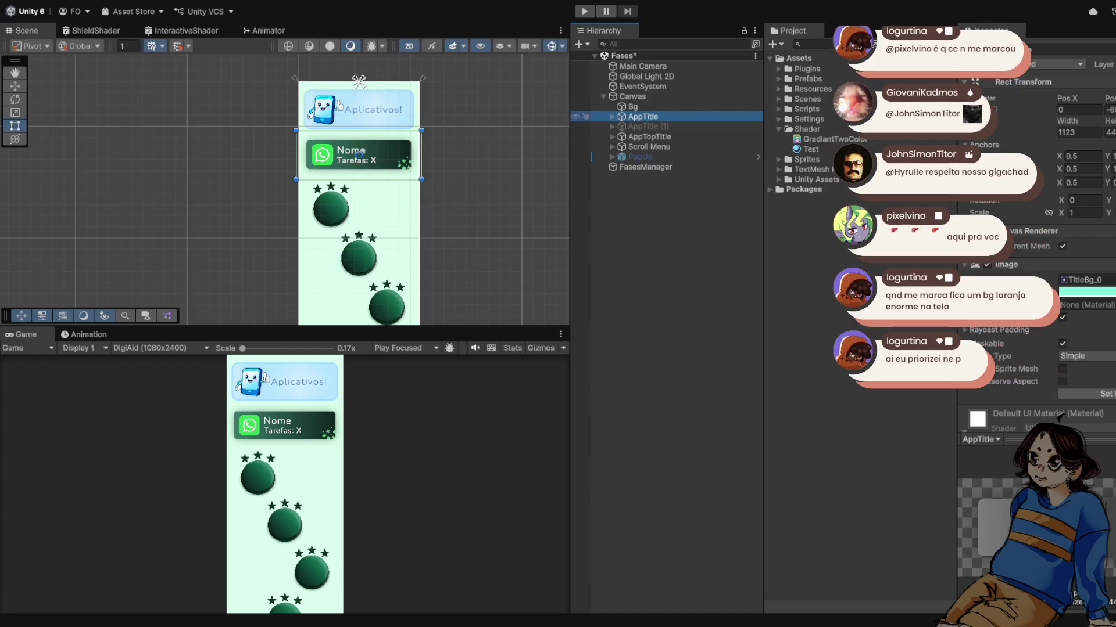
scroll(1035, 290, "down", 4)
left_click_drag(811, 149, 1086, 186)
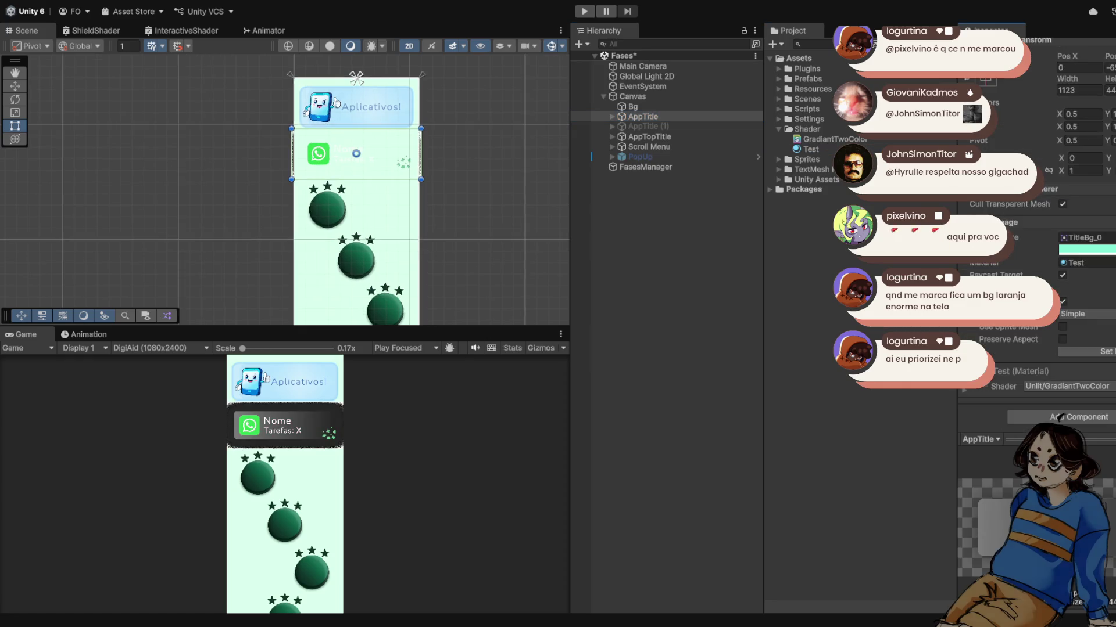
scroll(332, 152, "up", 2)
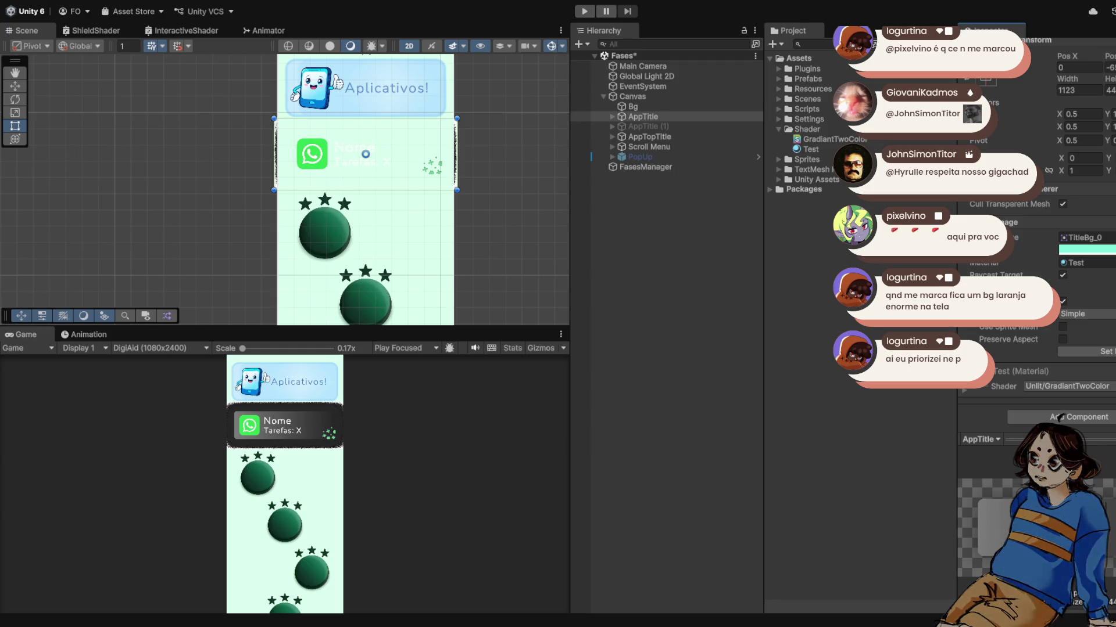
scroll(1059, 417, "down", 3)
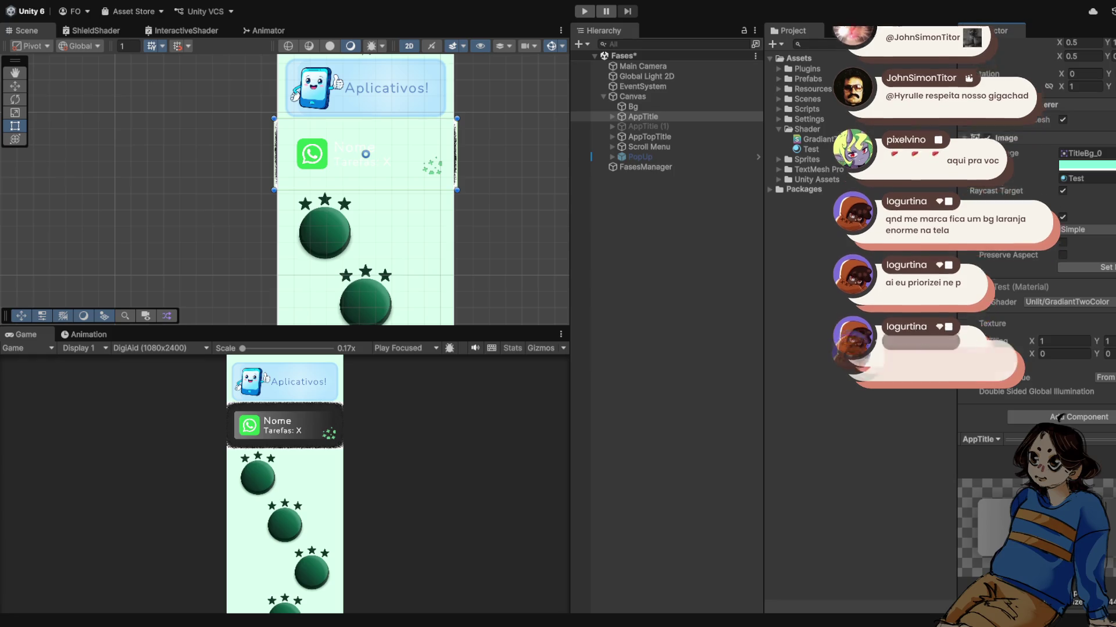
scroll(409, 156, "up", 6)
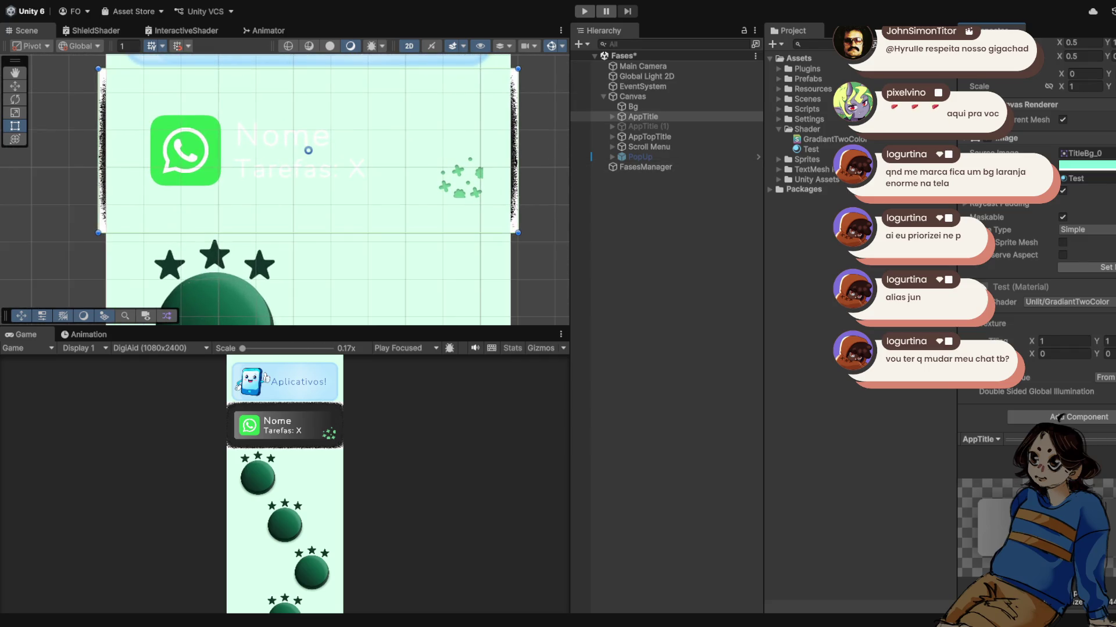
scroll(232, 108, "up", 3)
scroll(81, 110, "up", 2)
left_click_drag(84, 118, 272, 193)
scroll(272, 192, "down", 3)
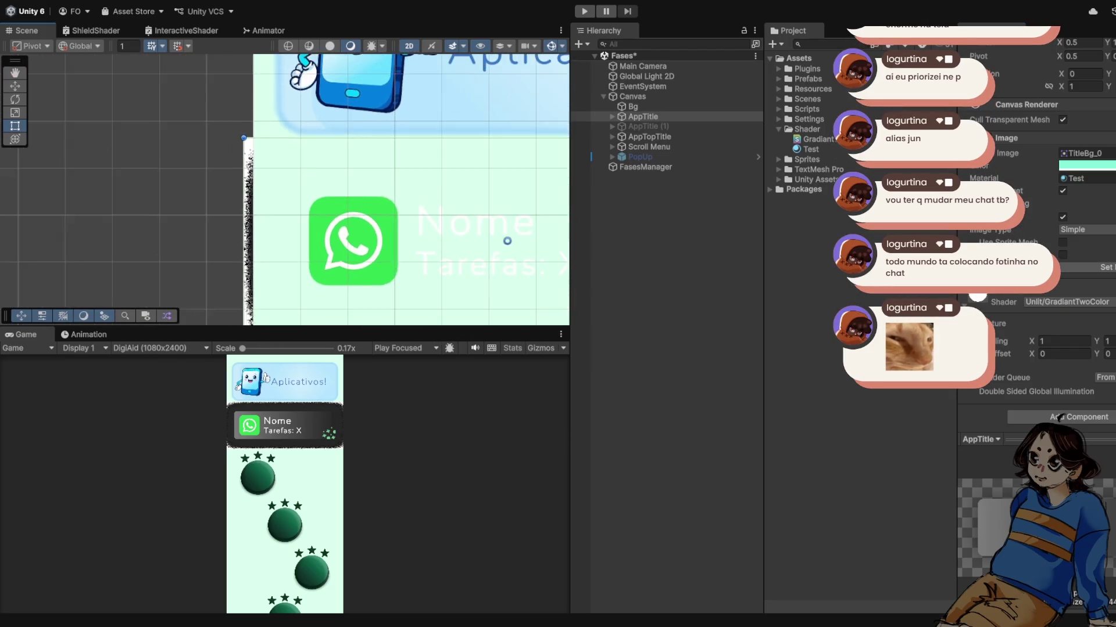
scroll(279, 189, "down", 4)
key("w")
left_click_drag(373, 203, 152, 203)
scroll(219, 221, "up", 3)
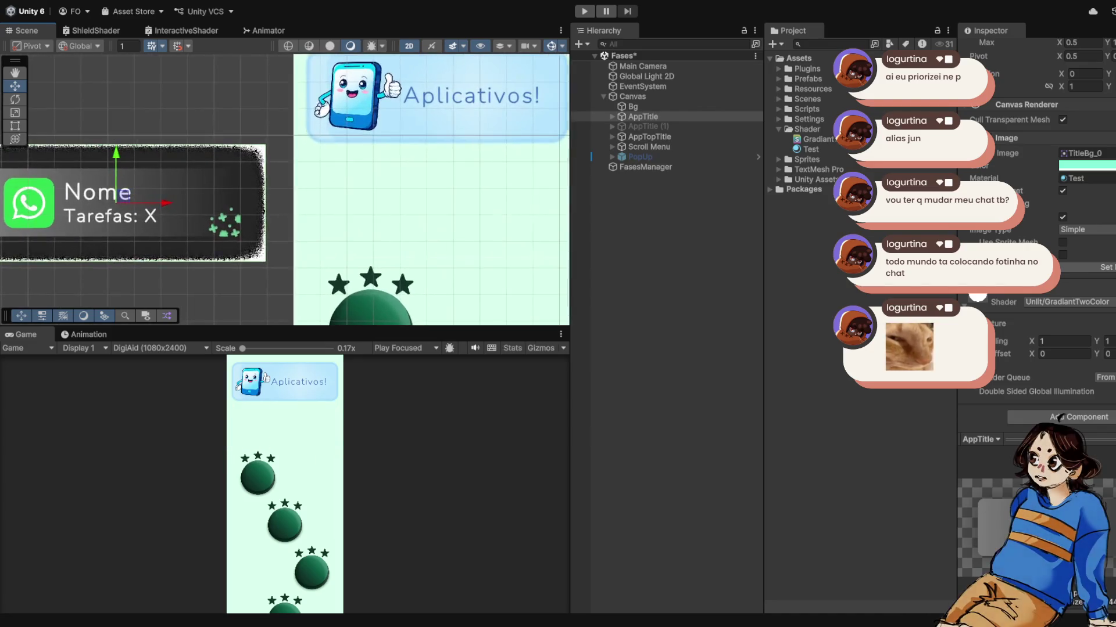
scroll(186, 250, "up", 2)
key("ctrl+z")
scroll(276, 204, "down", 2)
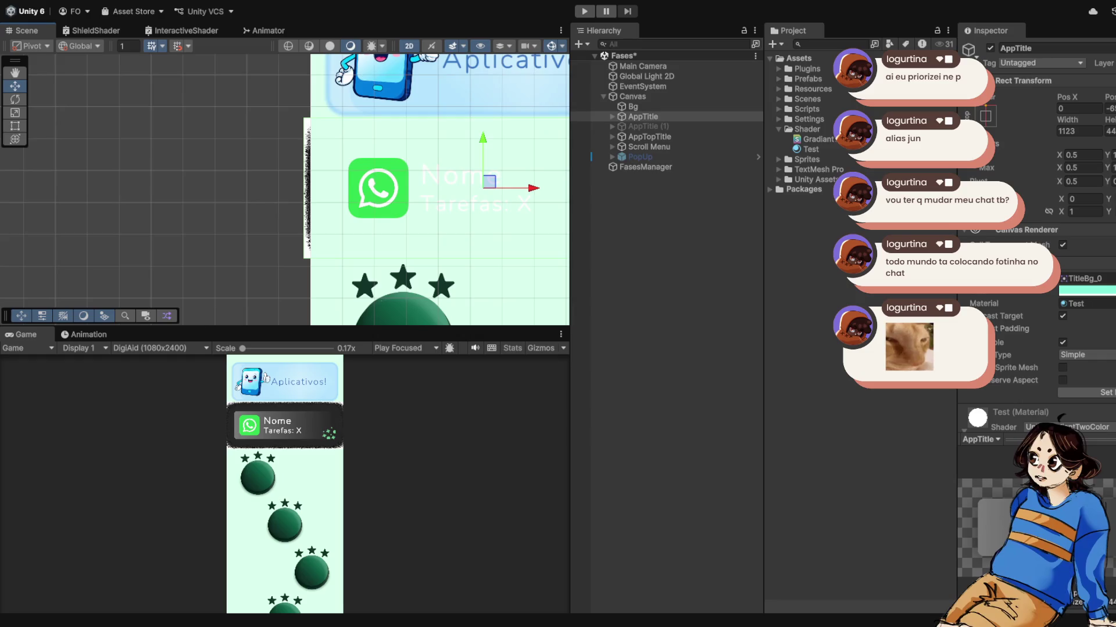
scroll(1060, 418, "down", 3)
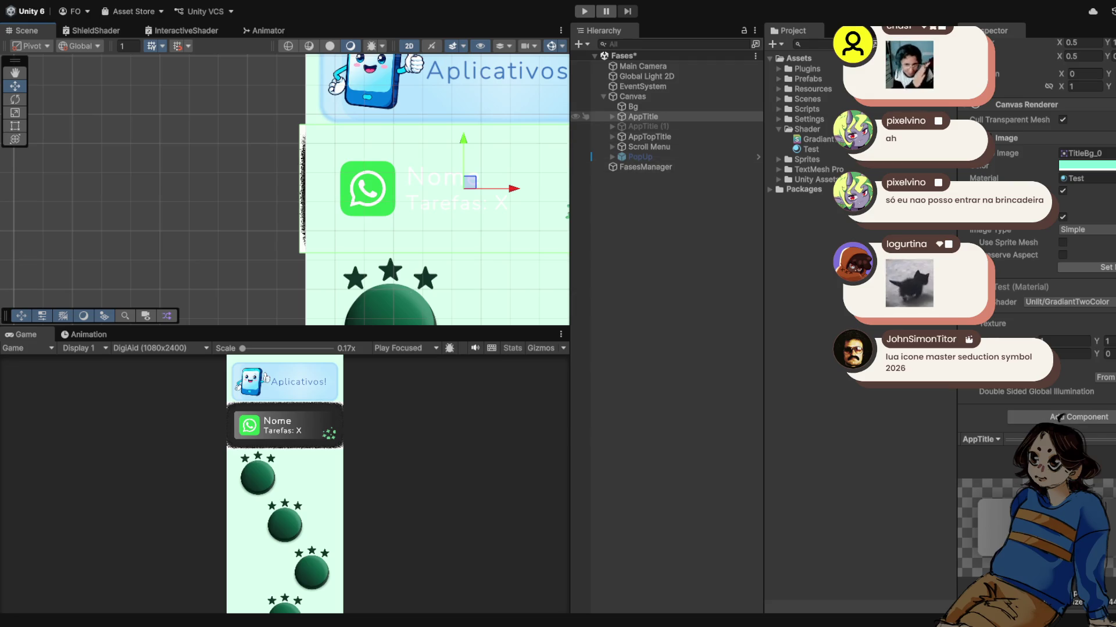
left_click(633, 106)
left_click(643, 116)
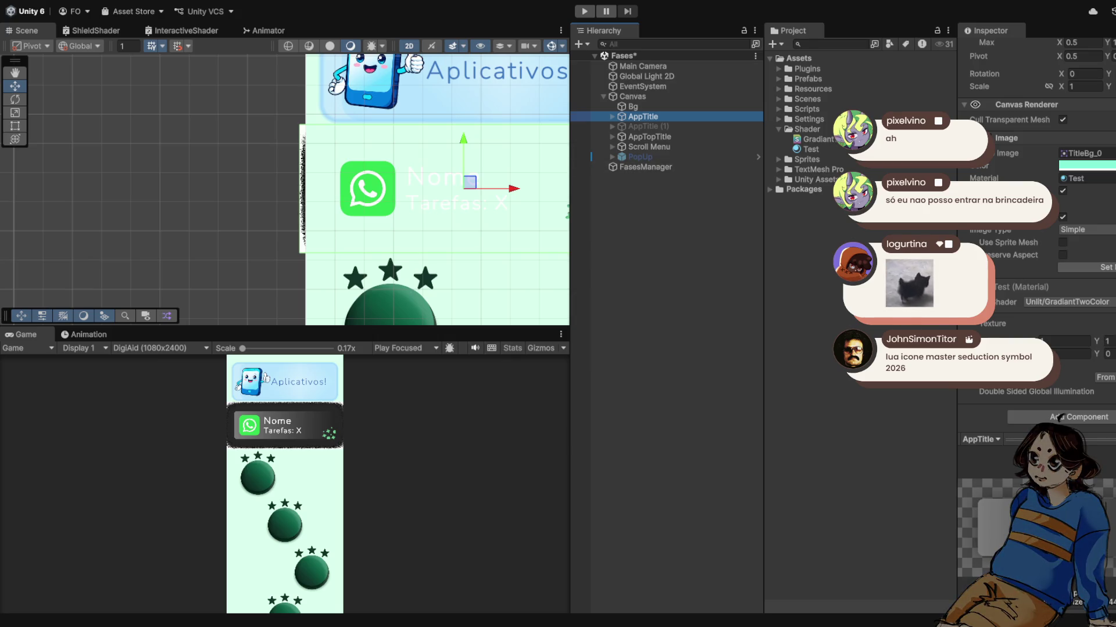
left_click(1081, 179)
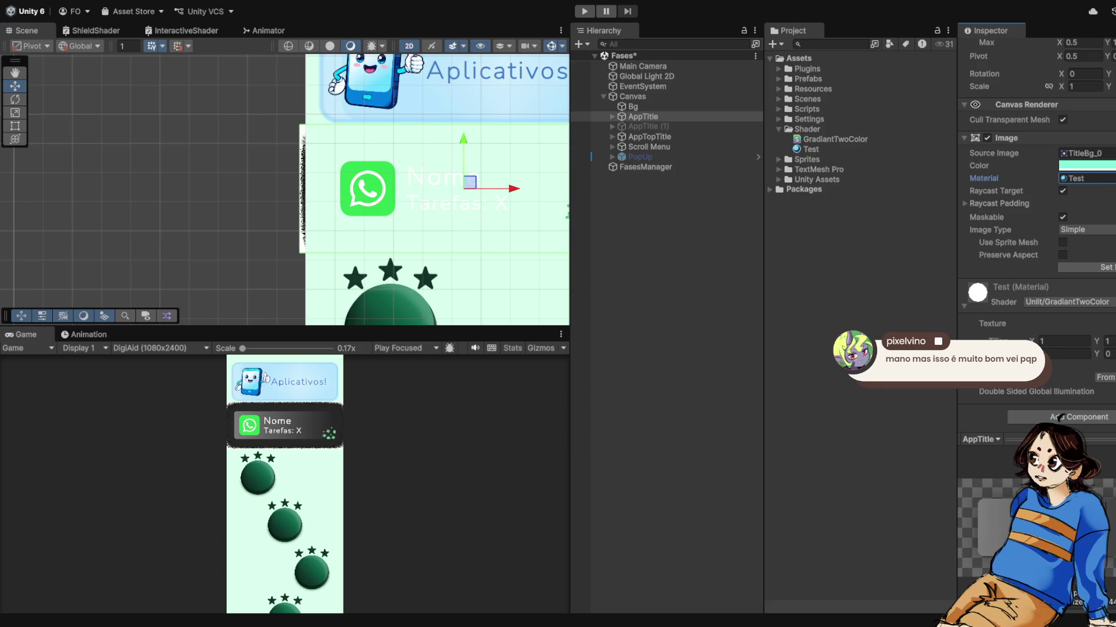
scroll(366, 175, "down", 1)
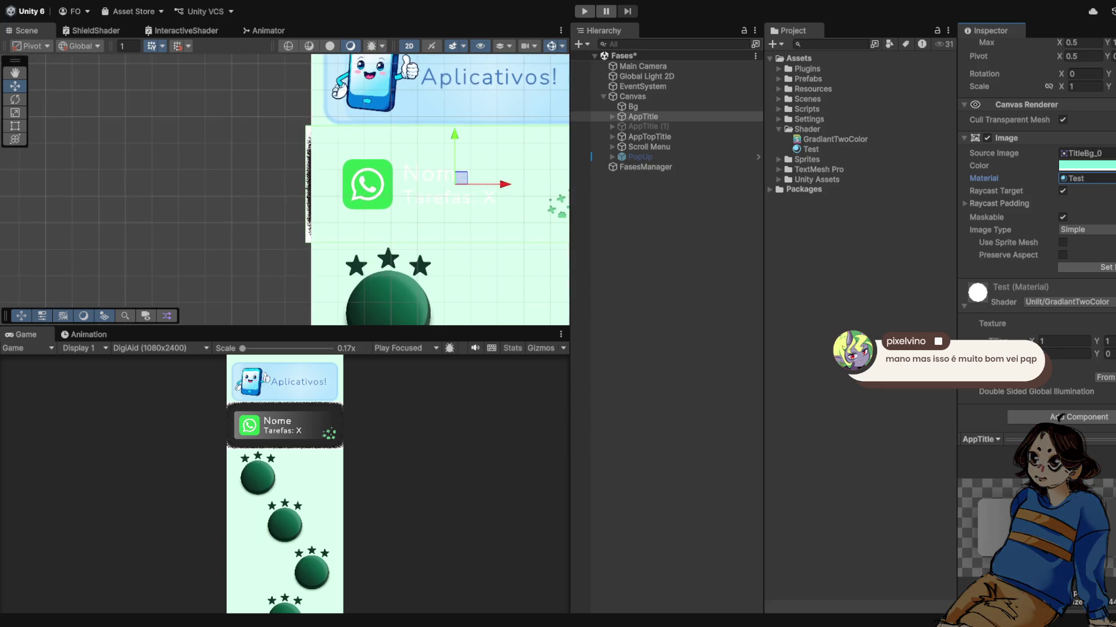
scroll(284, 435, "up", 5)
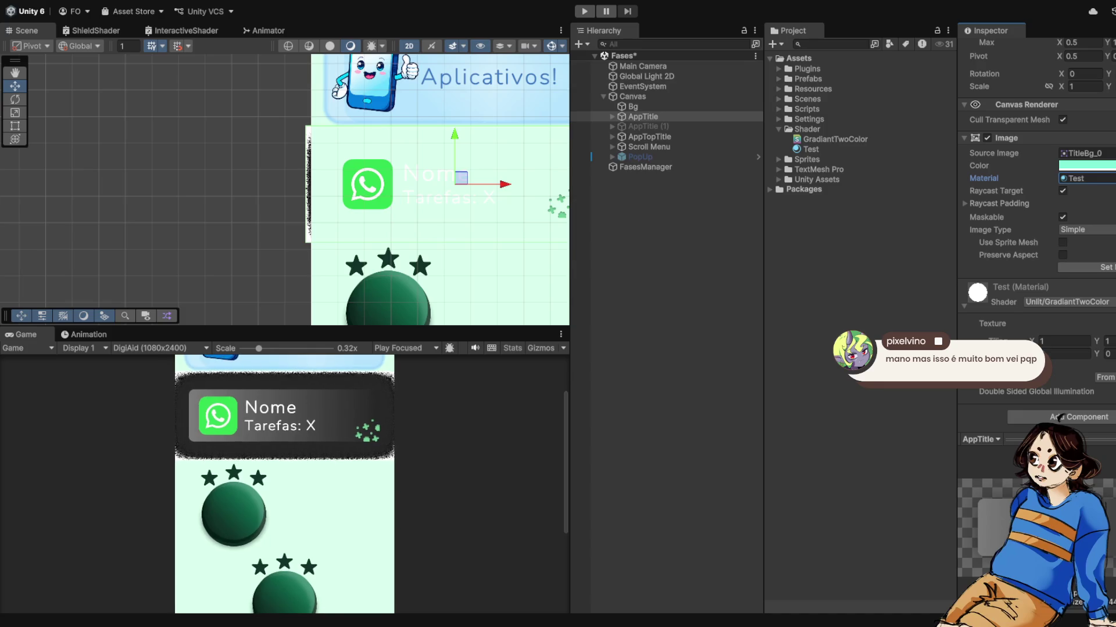
scroll(284, 436, "down", 4)
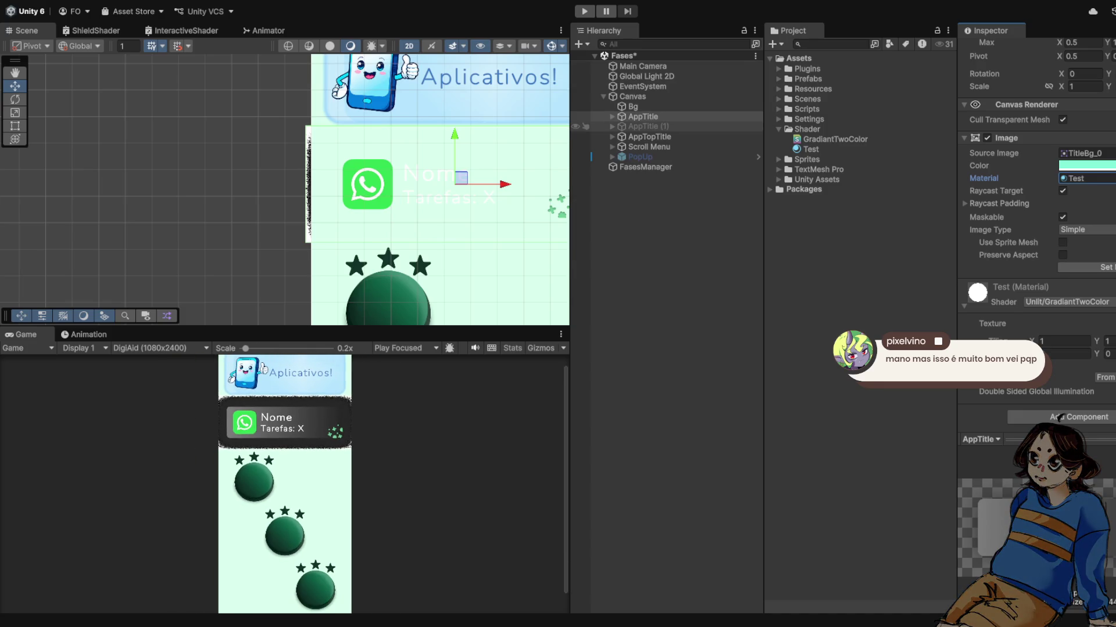
scroll(442, 58, "down", 2)
left_click_drag(442, 57, 412, 60)
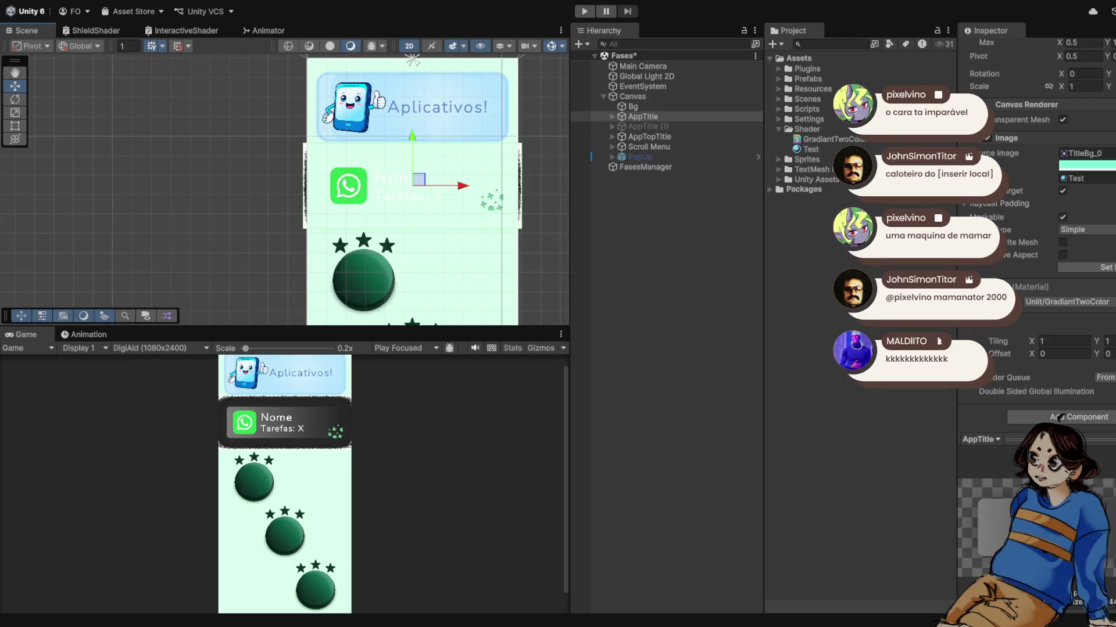
scroll(422, 212, "up", 2)
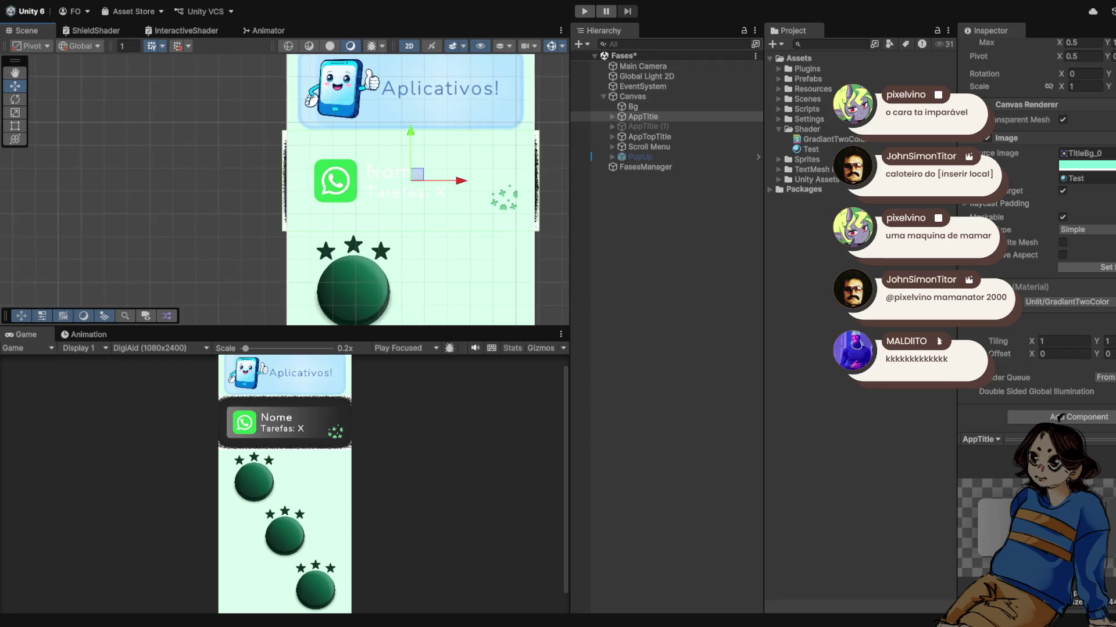
scroll(430, 223, "down", 1)
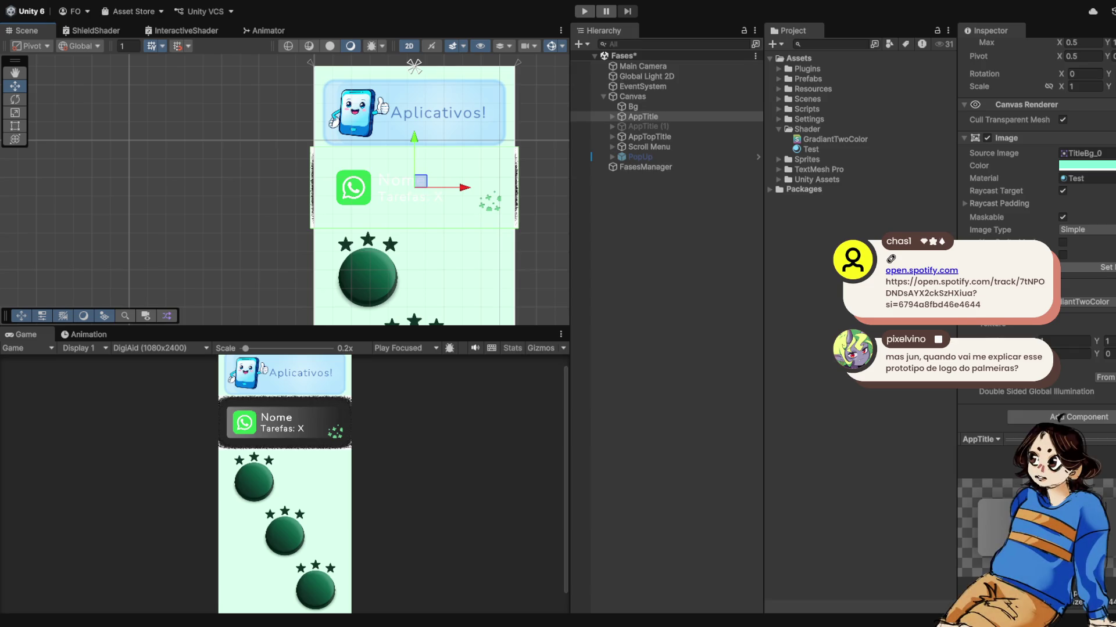
scroll(384, 215, "down", 3)
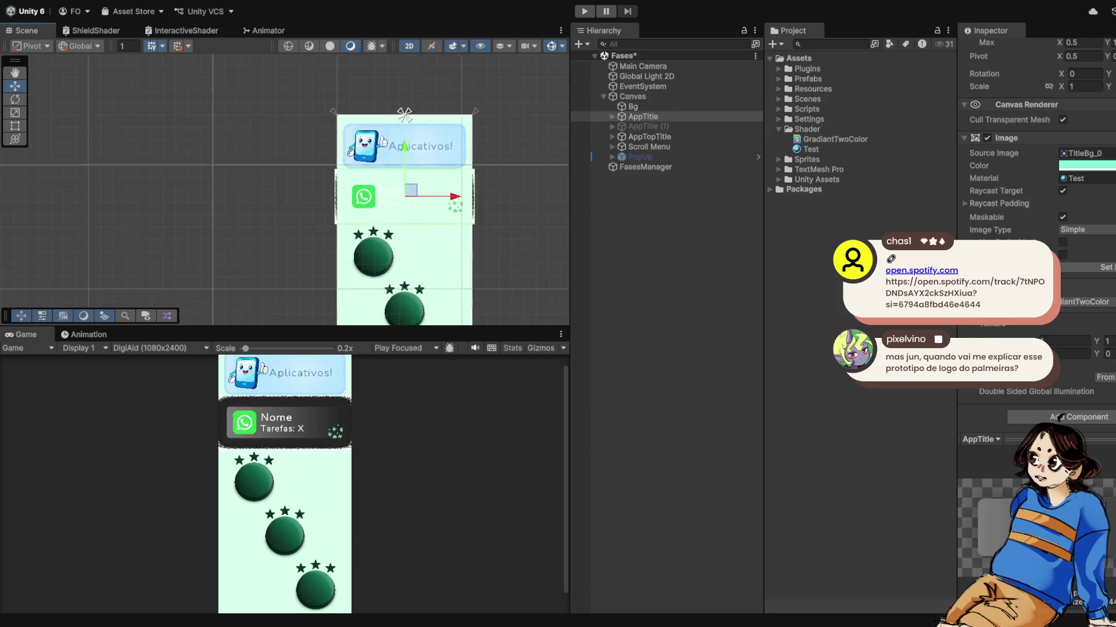
scroll(285, 483, "down", 1)
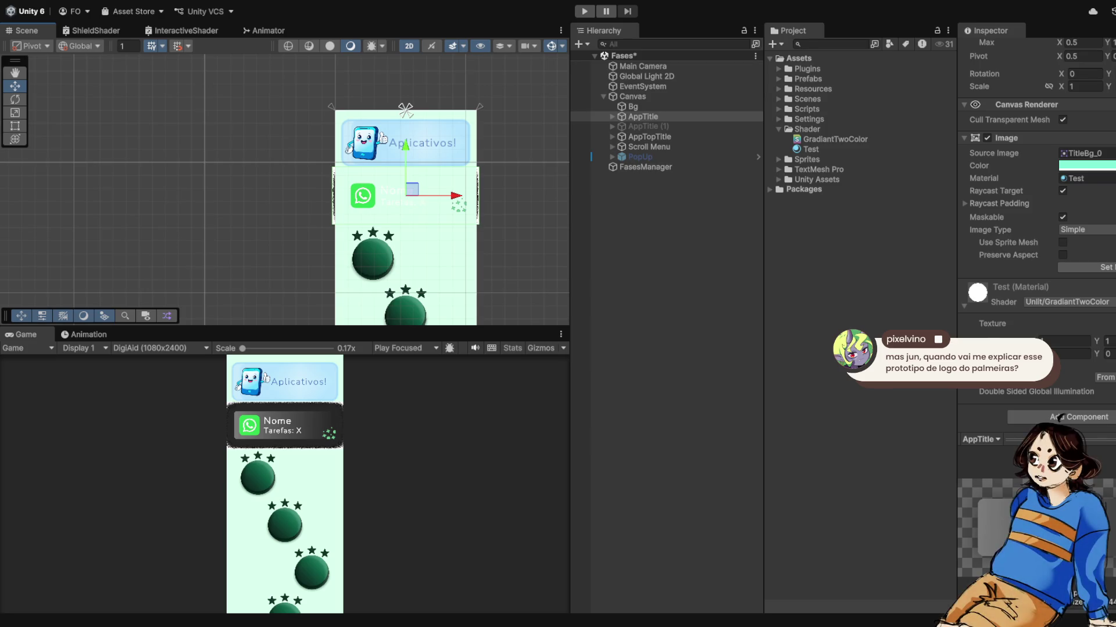
scroll(330, 194, "down", 3)
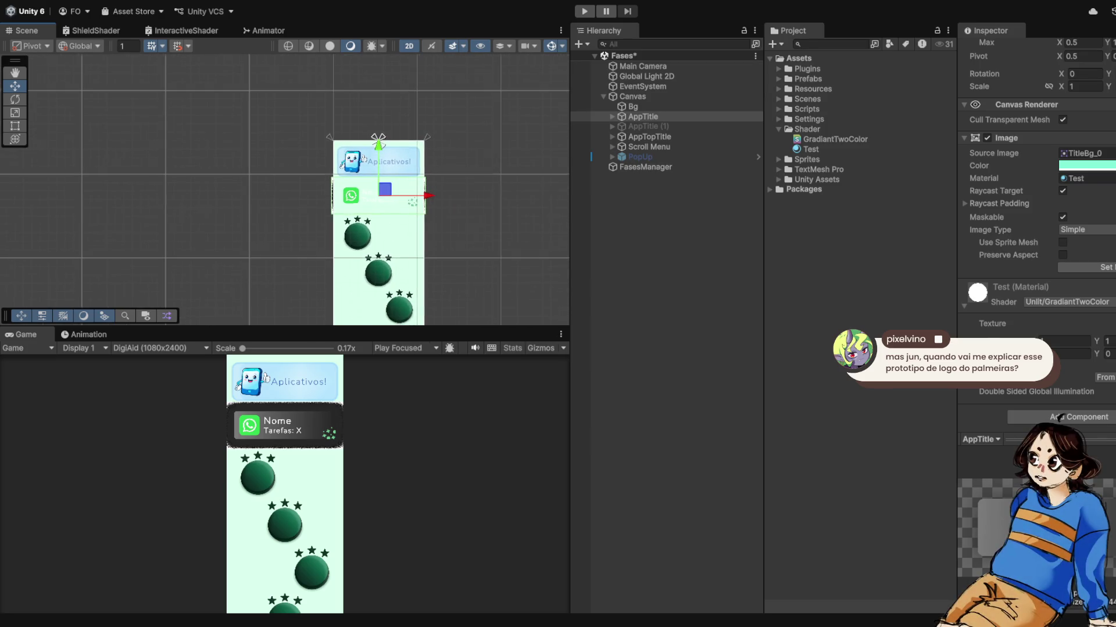
scroll(385, 191, "up", 4)
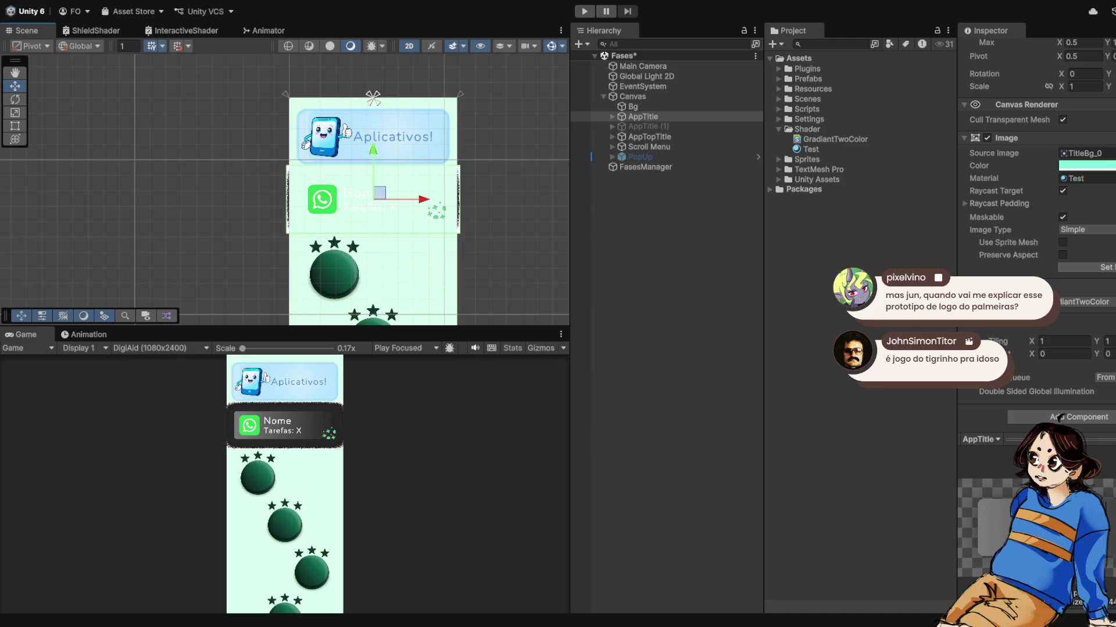
scroll(436, 189, "down", 1)
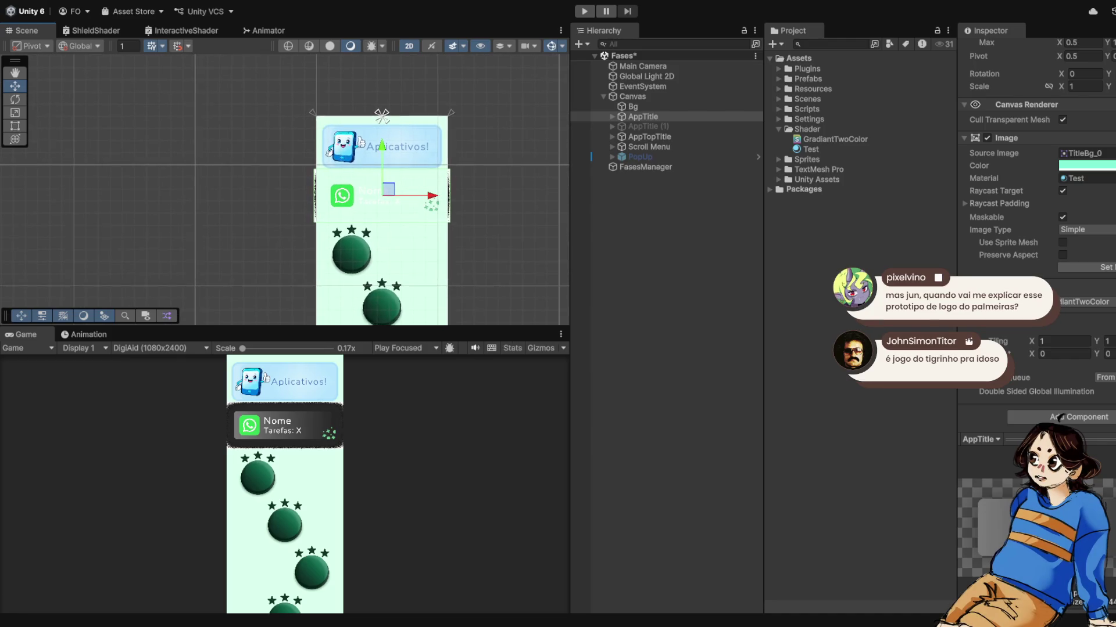
scroll(388, 176, "up", 3)
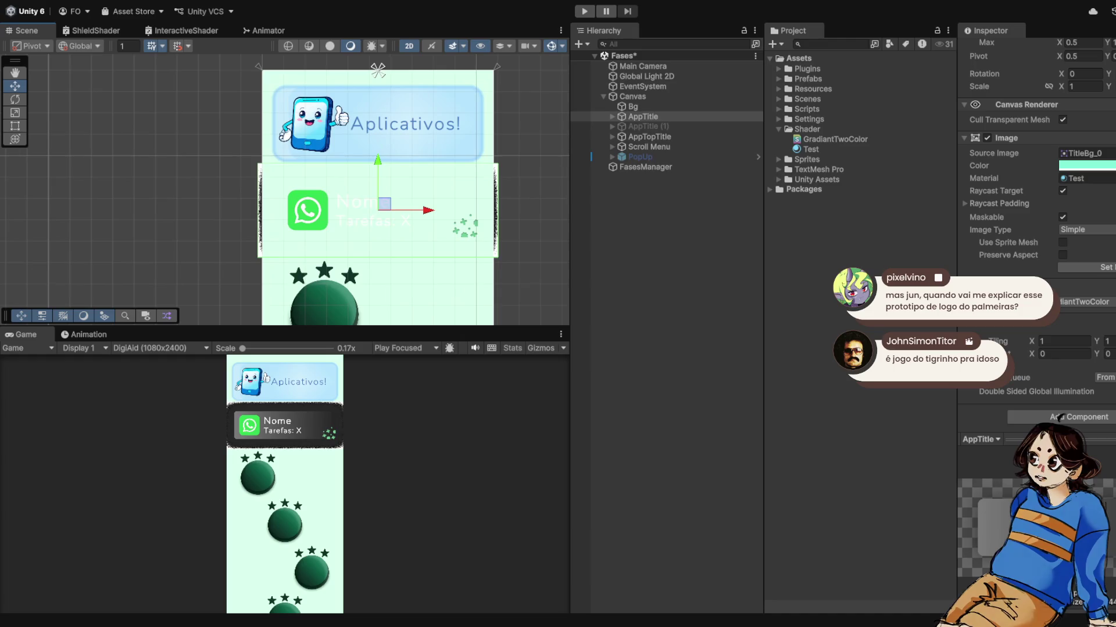
scroll(384, 175, "down", 2)
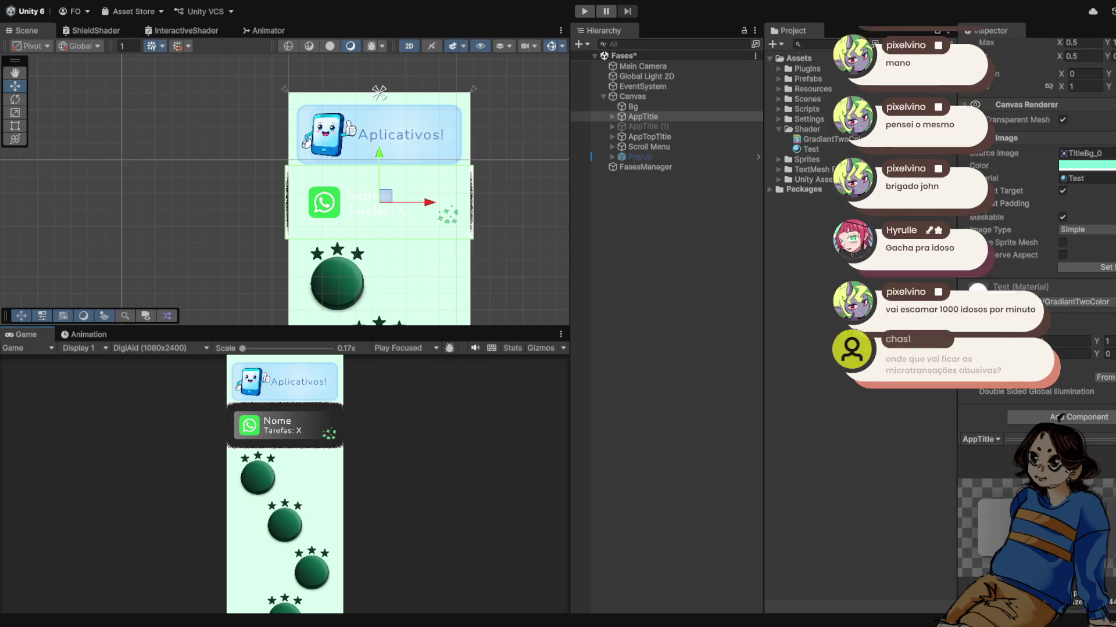
Step: Review the Test material, GradiantTwoColor shader and Scroll Menu in the Inspector, then select the Shader folder
left_click(810, 149)
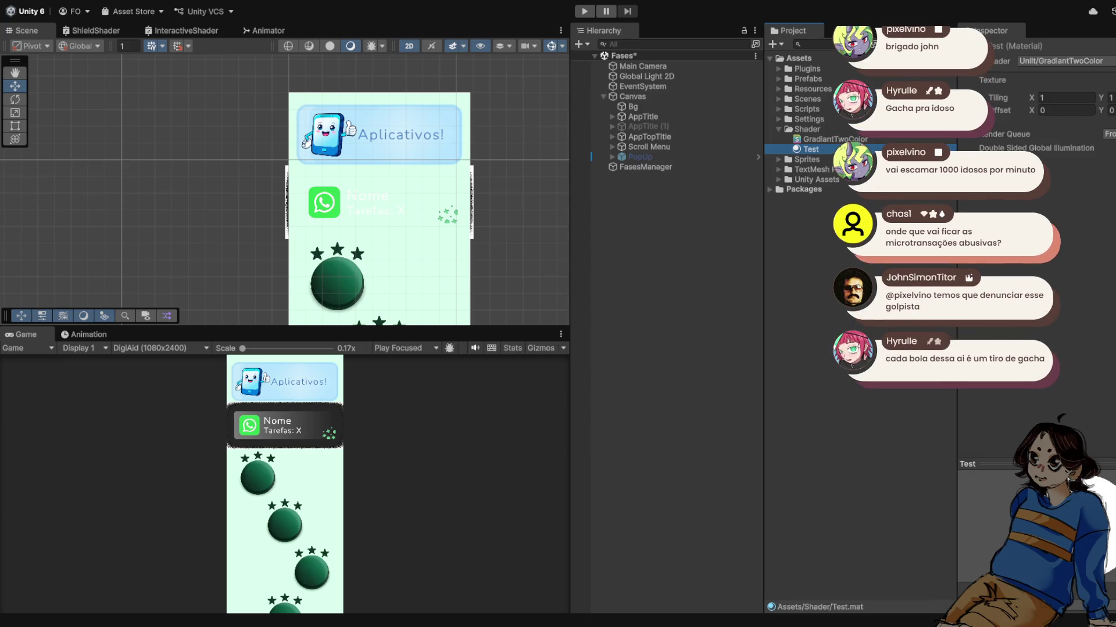
left_click(992, 80)
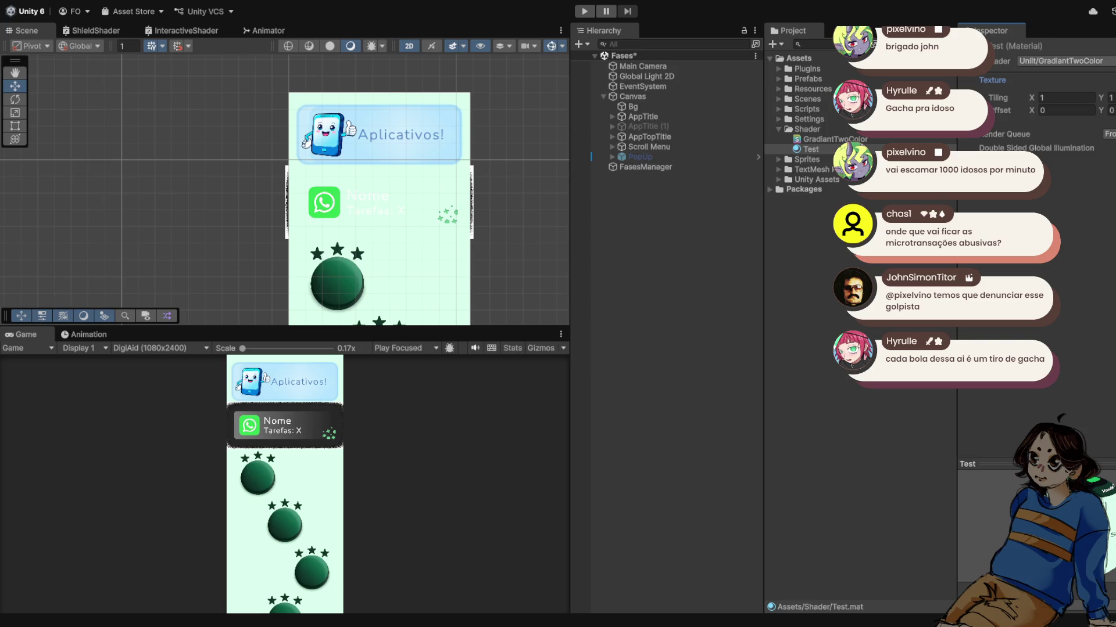
left_click(835, 139)
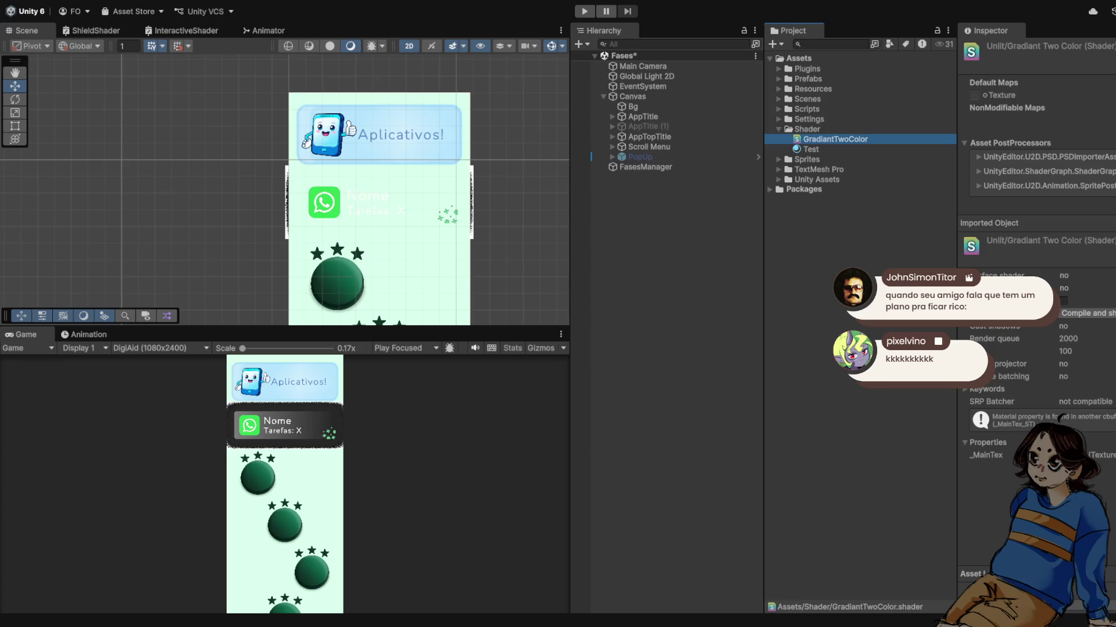
left_click(648, 146)
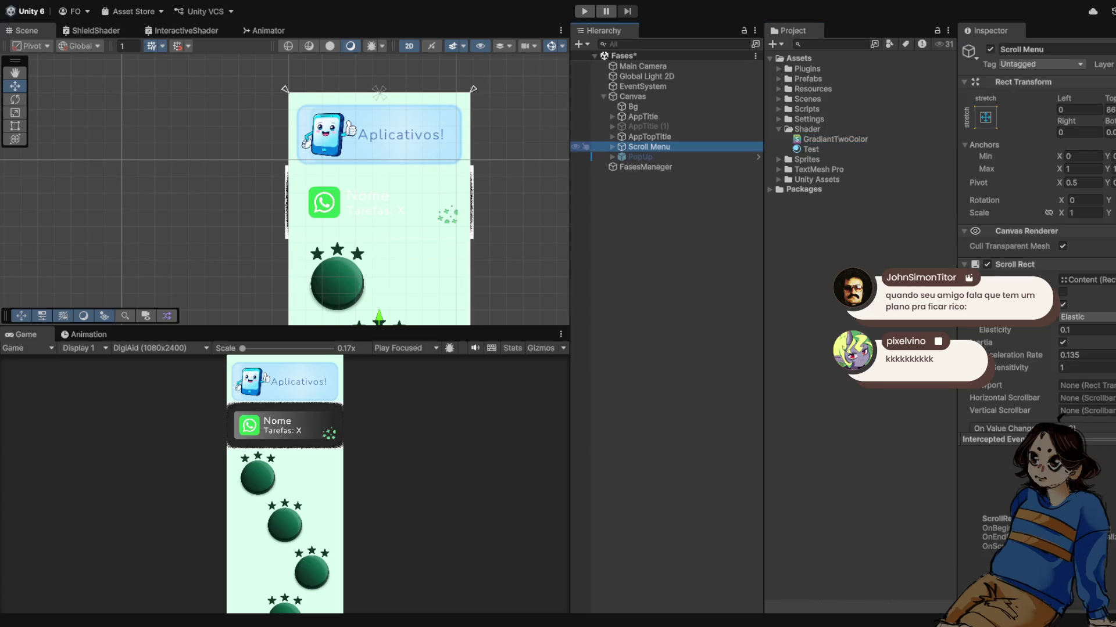
left_click(811, 149)
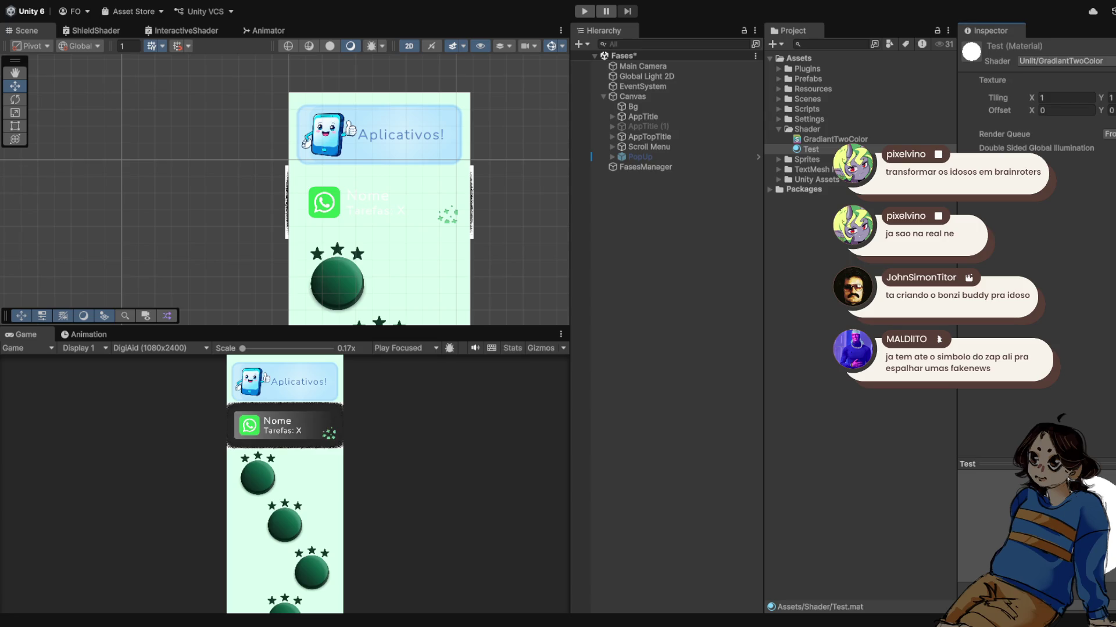
left_click(835, 138)
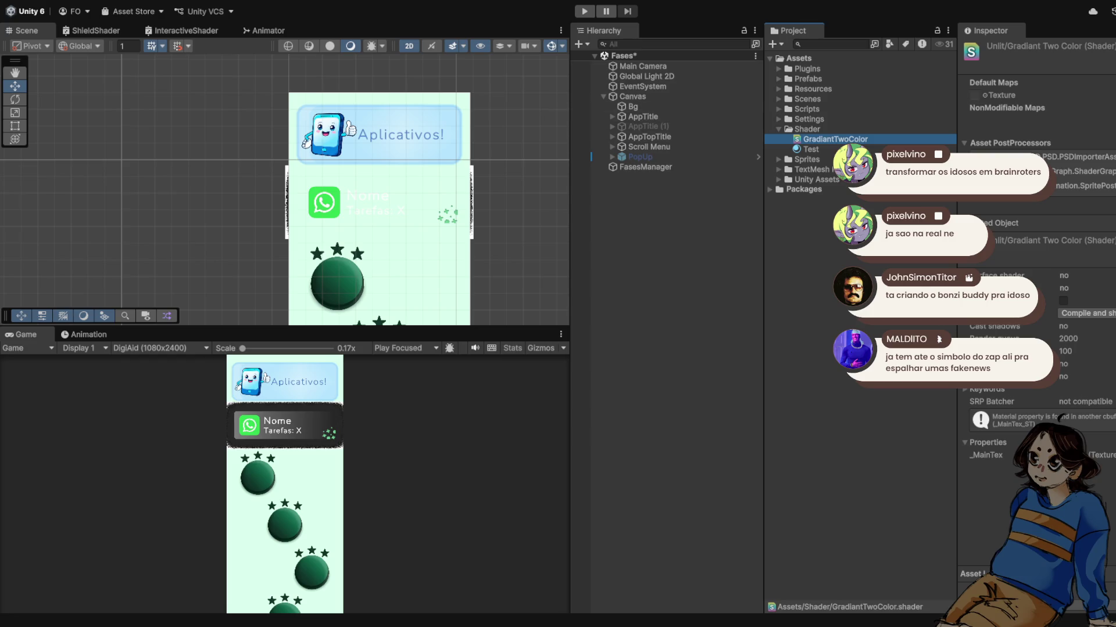
left_click(807, 129)
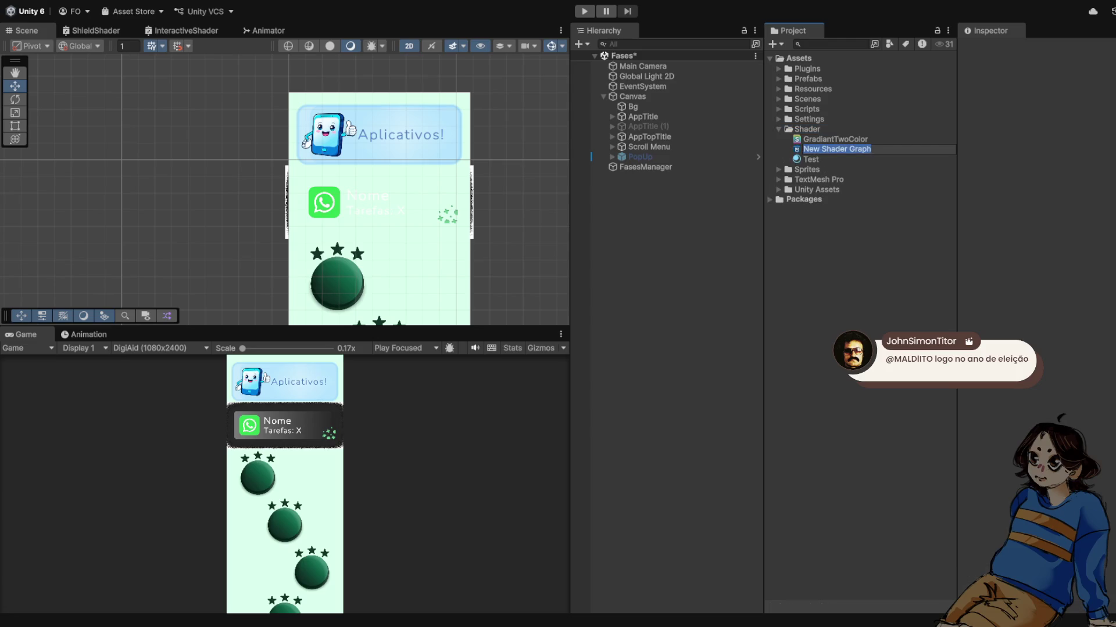
Step: Cancel the rename and delete the New Shader Graph asset from the Shader folder
key("BackSpace")
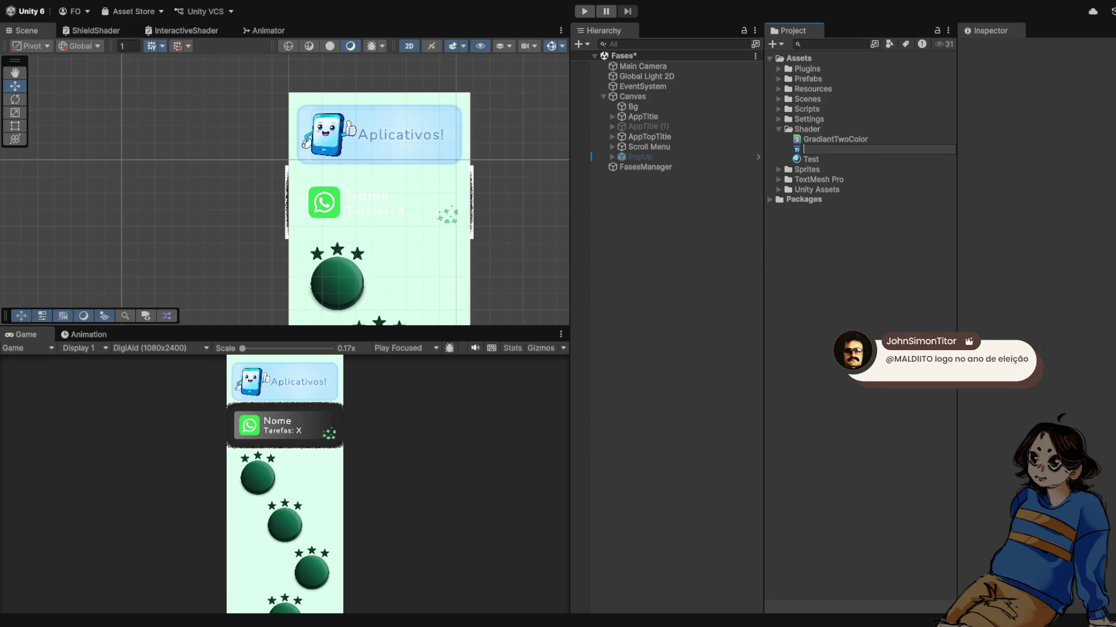
left_click(834, 139)
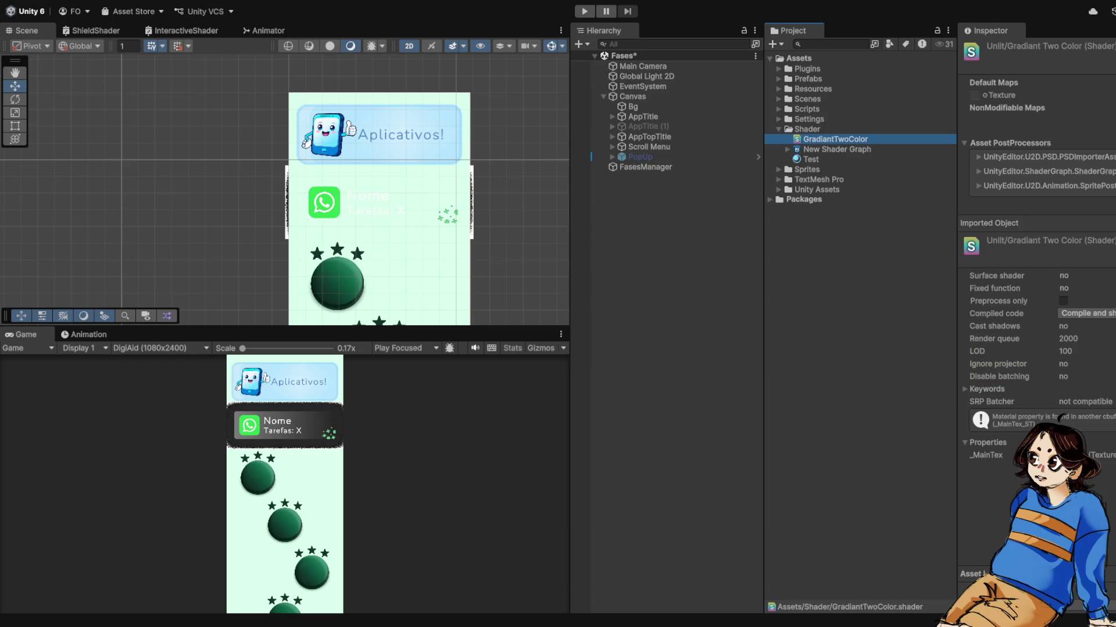
left_click(837, 149)
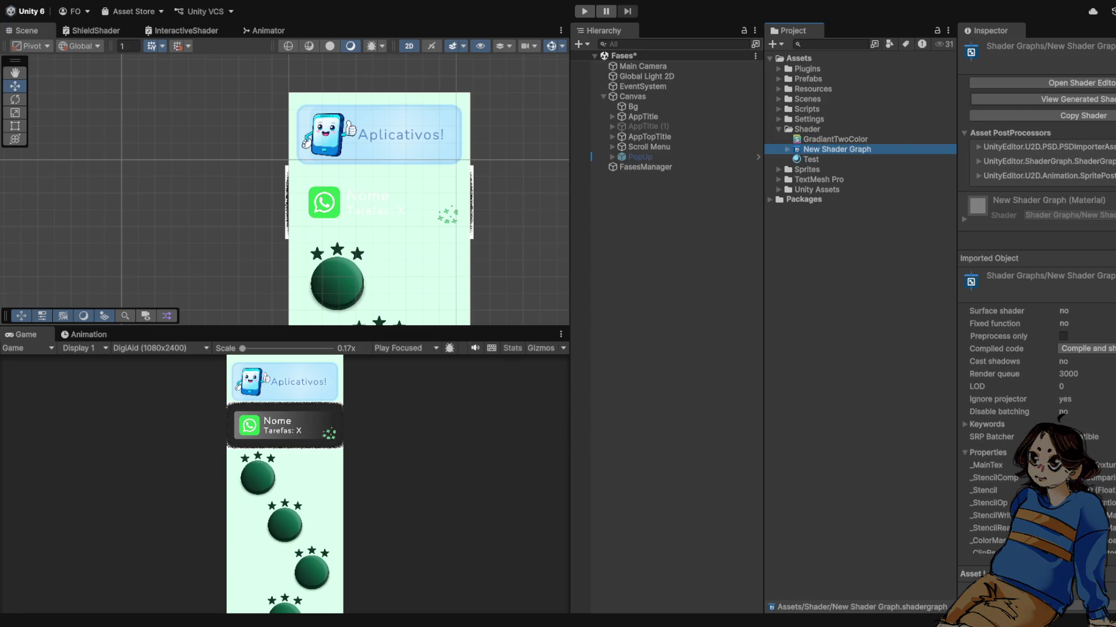
key("Delete")
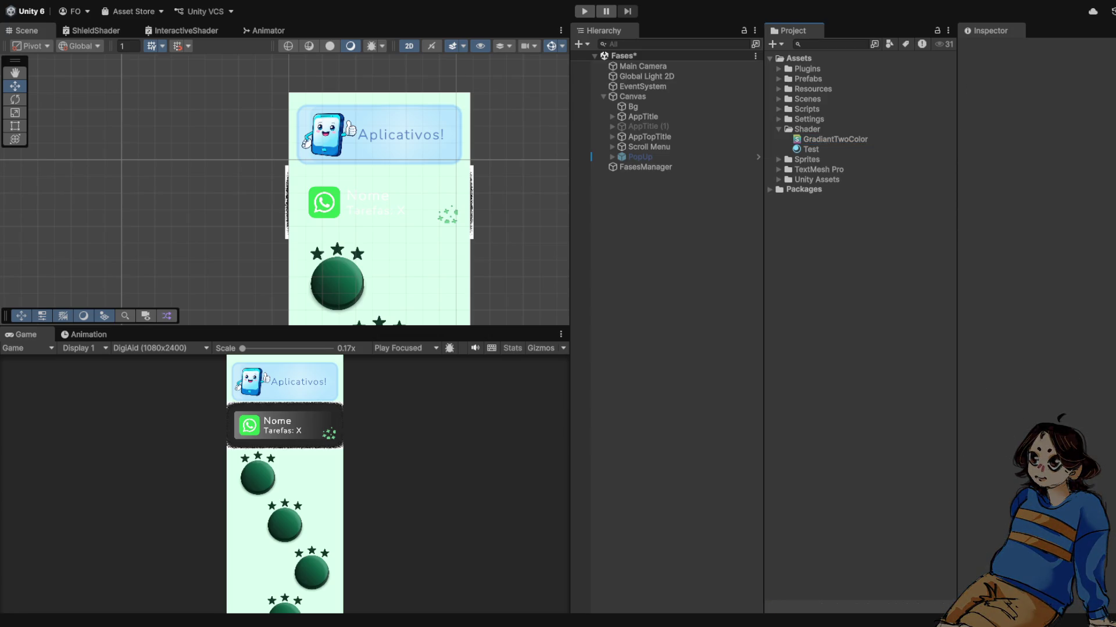
left_click(835, 140)
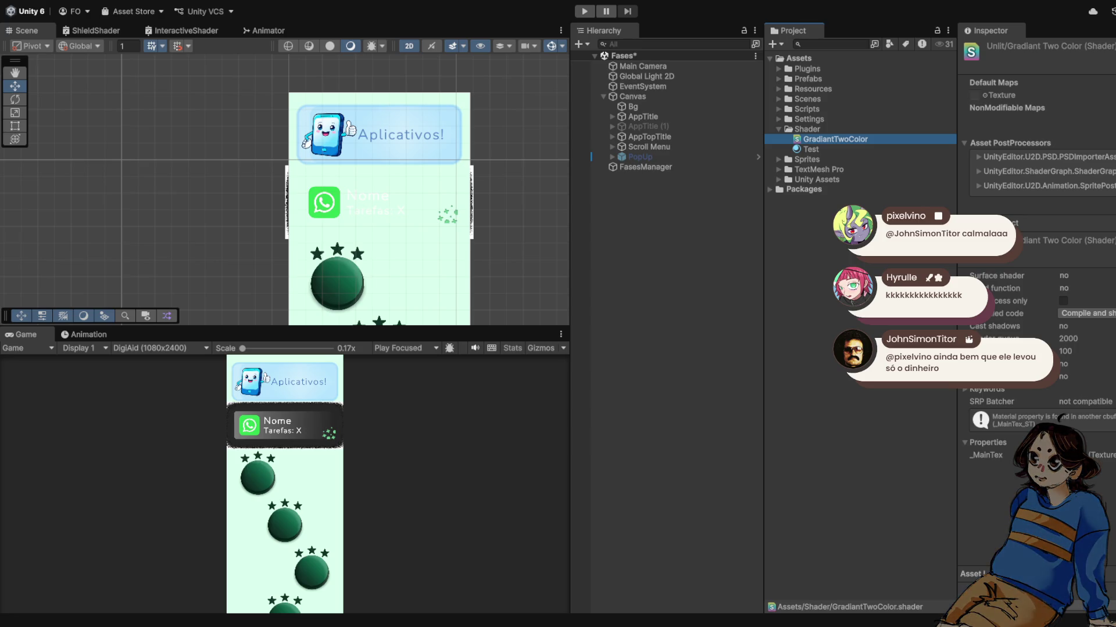
Step: Select the Test material to show its Unlit/GradiantTwoColor shader settings in the Inspector
left_click(811, 149)
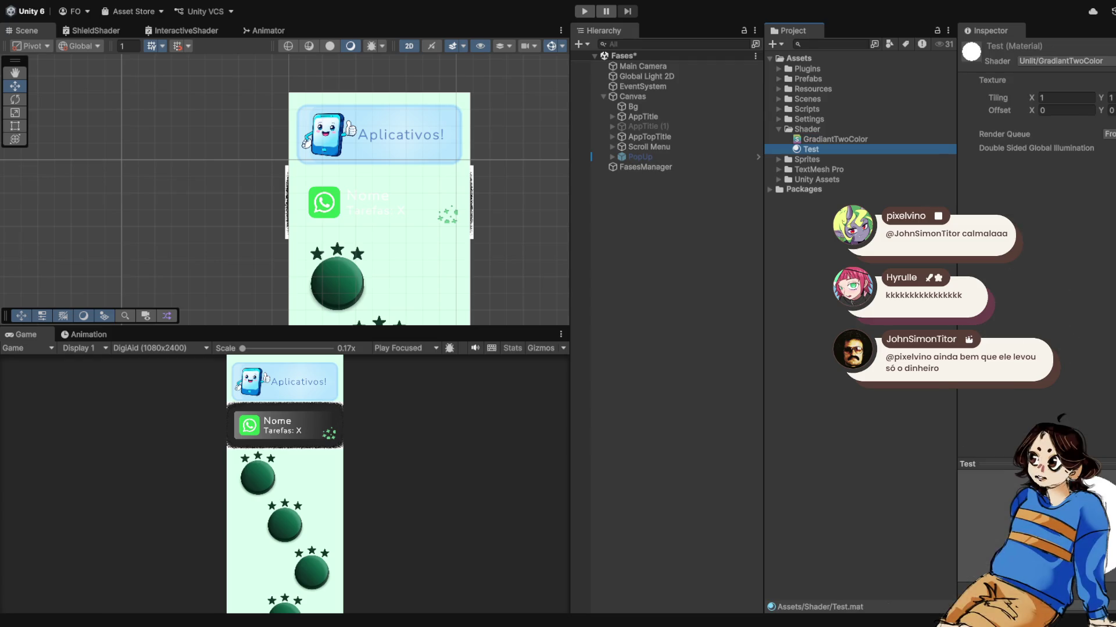